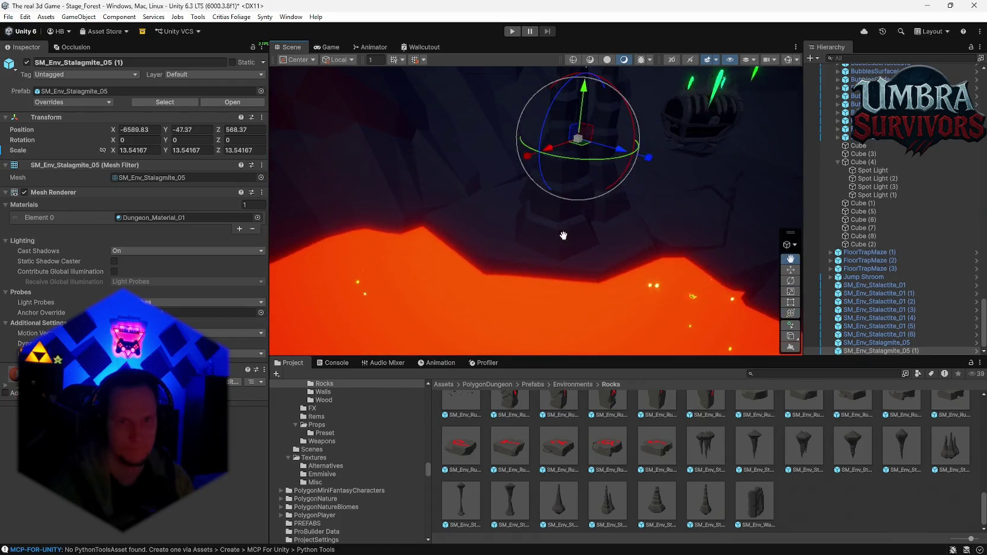
Step: Nudge the stalagmite across the lava floor and inspect the Wall_Rock_Blocked_01 prefab
{"action": "mouse_move", "coordinate": [539, 193]}
{"action": "left_mouse_down"}
{"action": "mouse_move", "coordinate": [506, 209]}
{"action": "mouse_move", "coordinate": [496, 202]}
{"action": "mouse_move", "coordinate": [652, 261]}
{"action": "mouse_move", "coordinate": [576, 217]}
{"action": "mouse_move", "coordinate": [625, 296]}
{"action": "left_mouse_up"}
{"action": "mouse_move", "coordinate": [632, 482]}
{"action": "left_mouse_down"}
{"action": "mouse_move", "coordinate": [678, 263]}
{"action": "mouse_move", "coordinate": [561, 531]}
{"action": "left_mouse_up"}
{"action": "left_click", "coordinate": [759, 503]}
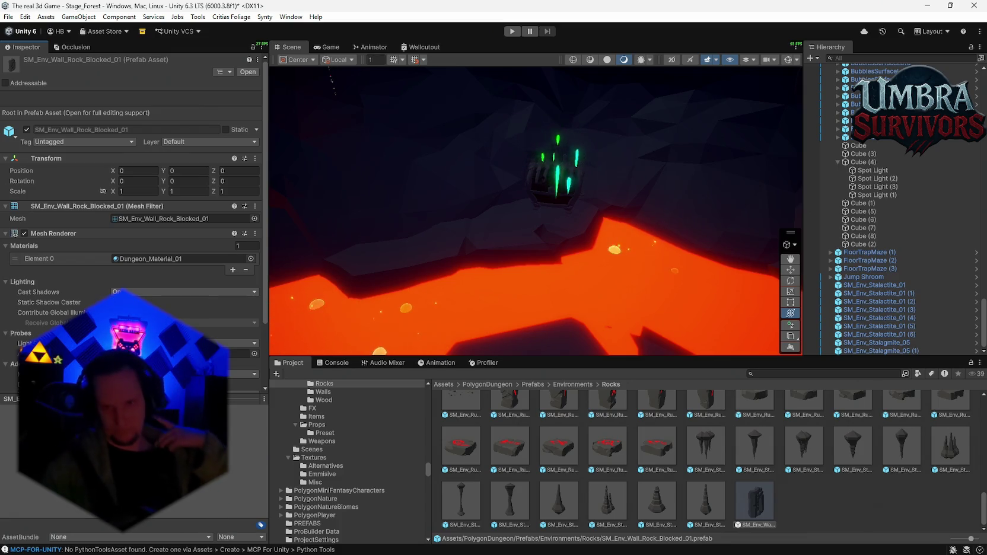
Step: Inspect the Stalagmite_01 and Stalagmite_05 prefabs, then place a Stalagmite_01 in the cave
{"action": "left_click", "coordinate": [950, 452]}
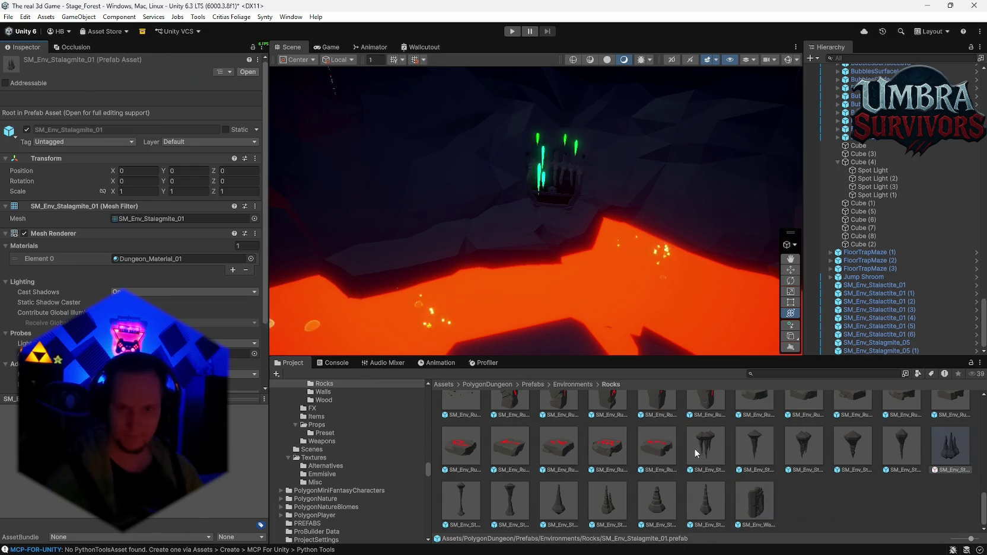
{"action": "left_click", "coordinate": [606, 501]}
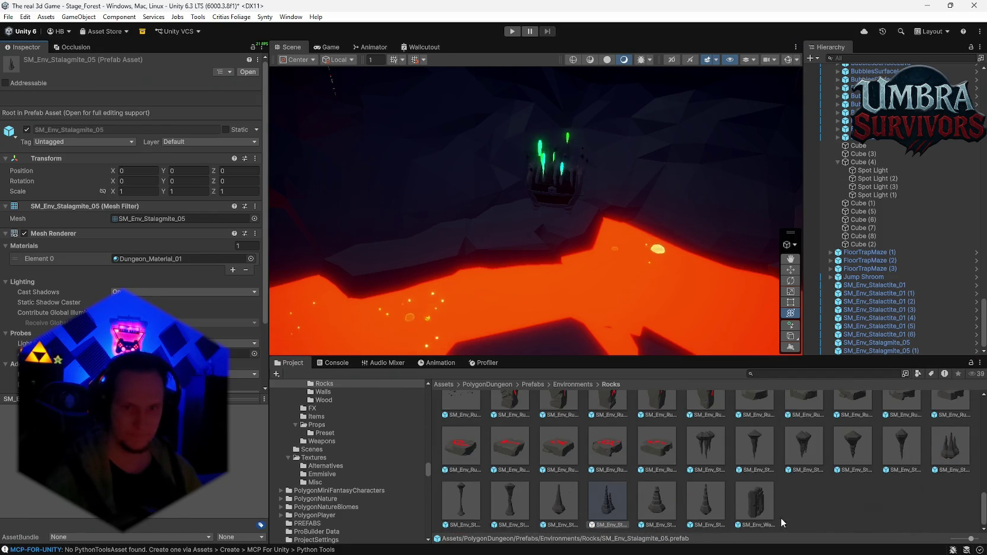
{"action": "mouse_move", "coordinate": [943, 452]}
{"action": "left_mouse_down"}
{"action": "mouse_move", "coordinate": [397, 246]}
{"action": "mouse_move", "coordinate": [419, 256]}
{"action": "left_mouse_up"}
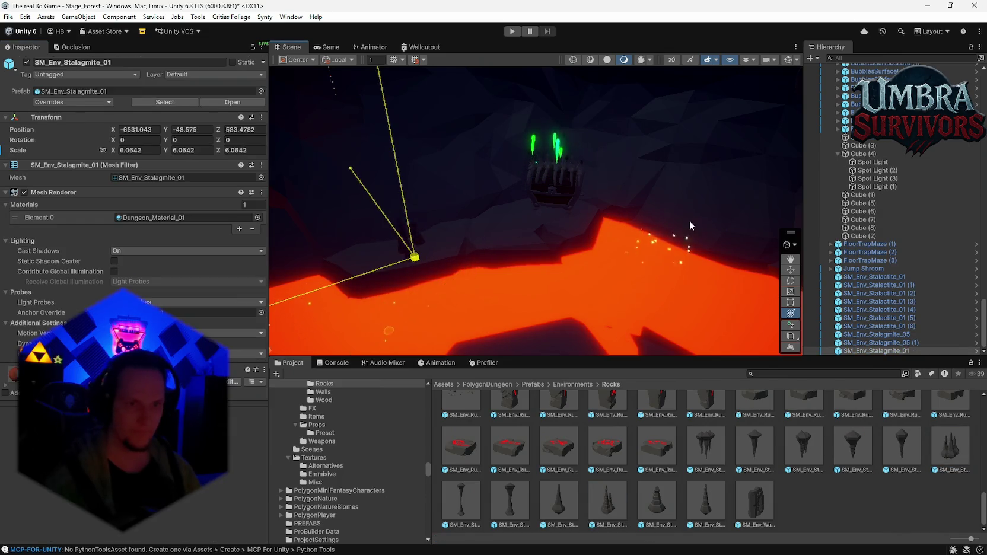
Step: Rotate the new Stalagmite_01 around its vertical axis and raise it slightly
{"action": "left_click_drag", "start_coordinate": [583, 314], "coordinate": [598, 293]}
{"action": "key", "text": "f"}
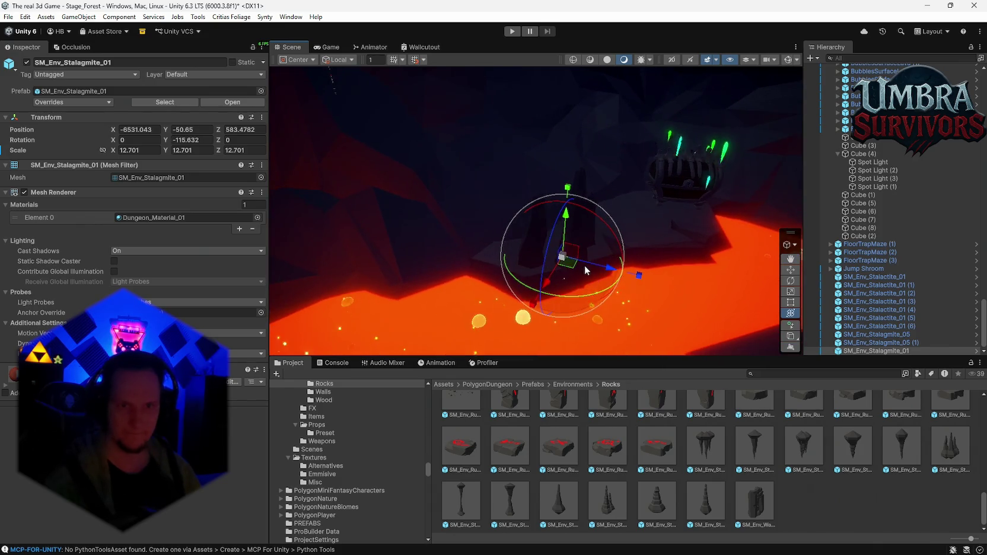
{"action": "mouse_move", "coordinate": [558, 195]}
{"action": "left_mouse_down"}
{"action": "mouse_move", "coordinate": [560, 211]}
{"action": "mouse_move", "coordinate": [566, 175]}
{"action": "mouse_move", "coordinate": [549, 221]}
{"action": "mouse_move", "coordinate": [584, 276]}
{"action": "mouse_move", "coordinate": [554, 280]}
{"action": "mouse_move", "coordinate": [594, 321]}
{"action": "left_mouse_up"}
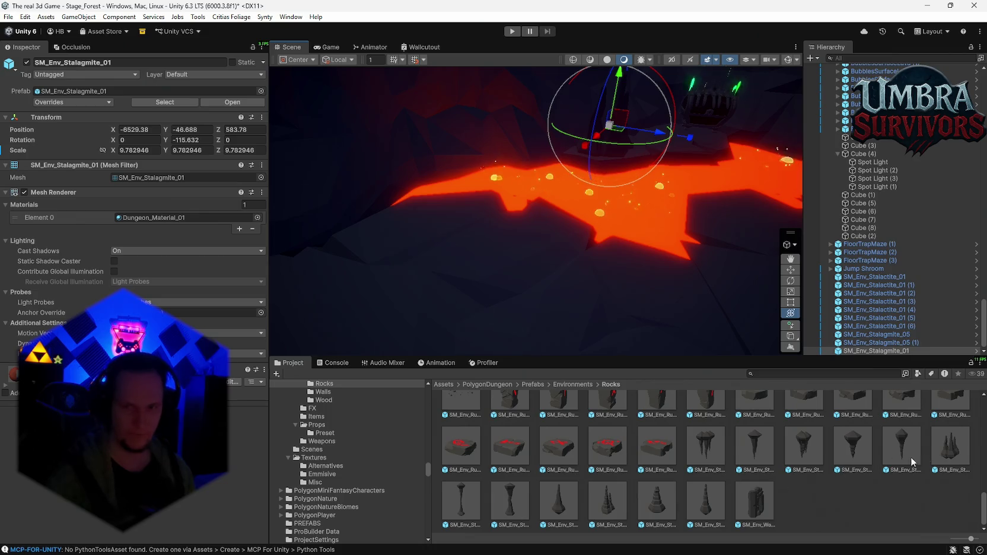
Step: Add a Stalagmite_05 copy turned to about -83 degrees, then drop in a Stalactite_01
{"action": "scroll", "coordinate": [842, 439], "scroll_direction": "up", "scroll_amount": 5}
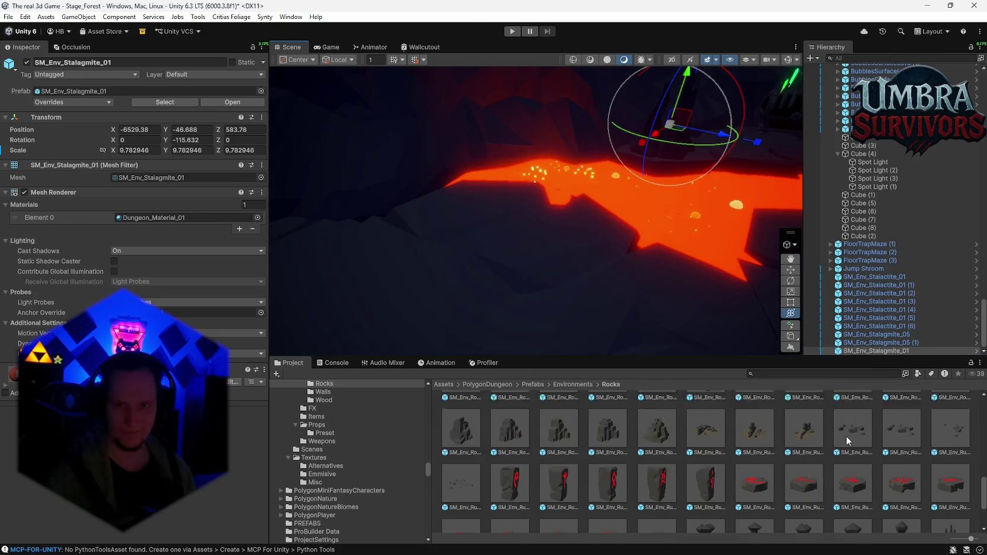
{"action": "scroll", "coordinate": [827, 455], "scroll_direction": "down", "scroll_amount": 5}
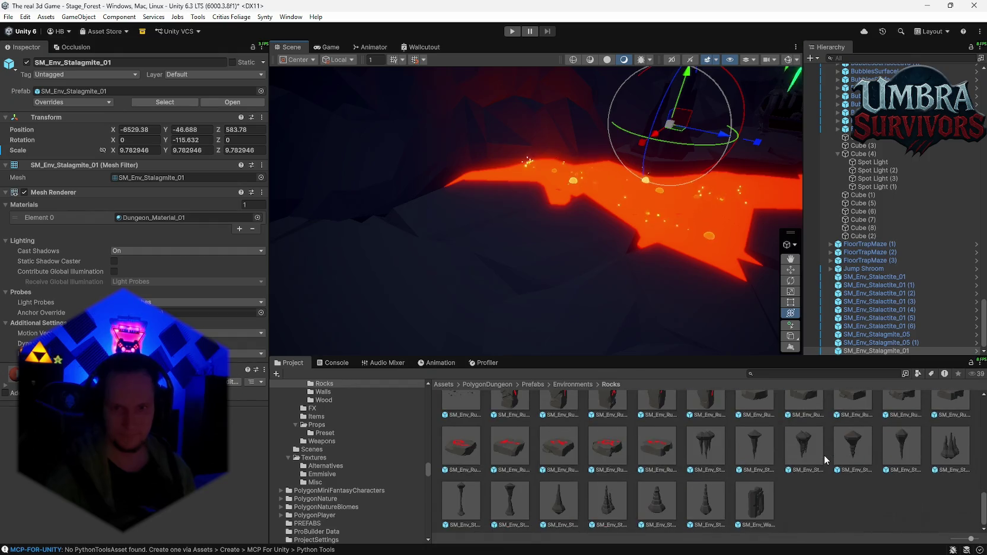
{"action": "scroll", "coordinate": [613, 452], "scroll_direction": "up", "scroll_amount": 1}
{"action": "mouse_move", "coordinate": [607, 507]}
{"action": "left_mouse_down"}
{"action": "mouse_move", "coordinate": [448, 225]}
{"action": "mouse_move", "coordinate": [445, 243]}
{"action": "left_mouse_up"}
{"action": "key", "text": "f"}
{"action": "left_click_drag", "start_coordinate": [532, 277], "coordinate": [743, 249]}
{"action": "mouse_move", "coordinate": [541, 241]}
{"action": "left_mouse_down"}
{"action": "mouse_move", "coordinate": [634, 247]}
{"action": "mouse_move", "coordinate": [649, 275]}
{"action": "mouse_move", "coordinate": [593, 261]}
{"action": "mouse_move", "coordinate": [550, 268]}
{"action": "mouse_move", "coordinate": [514, 231]}
{"action": "mouse_move", "coordinate": [539, 240]}
{"action": "mouse_move", "coordinate": [504, 253]}
{"action": "mouse_move", "coordinate": [579, 229]}
{"action": "mouse_move", "coordinate": [721, 400]}
{"action": "left_mouse_up"}
{"action": "mouse_move", "coordinate": [710, 463]}
{"action": "left_mouse_down"}
{"action": "mouse_move", "coordinate": [521, 167]}
{"action": "mouse_move", "coordinate": [590, 153]}
{"action": "left_mouse_up"}
Step: Enlarge the new stalactite to about 23 and lower it over the lava along Z
{"action": "mouse_move", "coordinate": [748, 169]}
{"action": "left_mouse_down"}
{"action": "mouse_move", "coordinate": [542, 242]}
{"action": "mouse_move", "coordinate": [562, 196]}
{"action": "left_mouse_up"}
{"action": "key", "text": "f"}
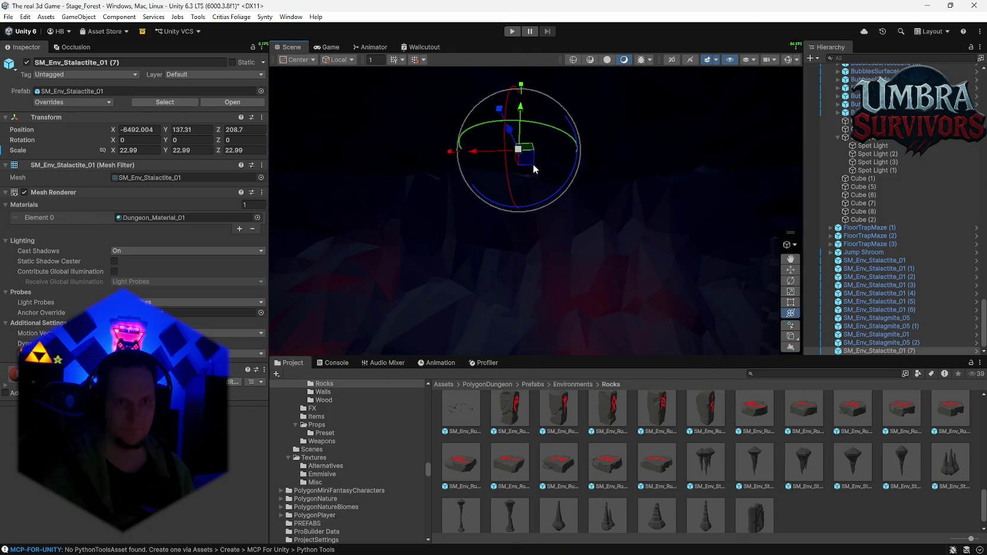
{"action": "mouse_move", "coordinate": [520, 131]}
{"action": "left_mouse_down"}
{"action": "mouse_move", "coordinate": [536, 282]}
{"action": "mouse_move", "coordinate": [461, 364]}
{"action": "left_mouse_up"}
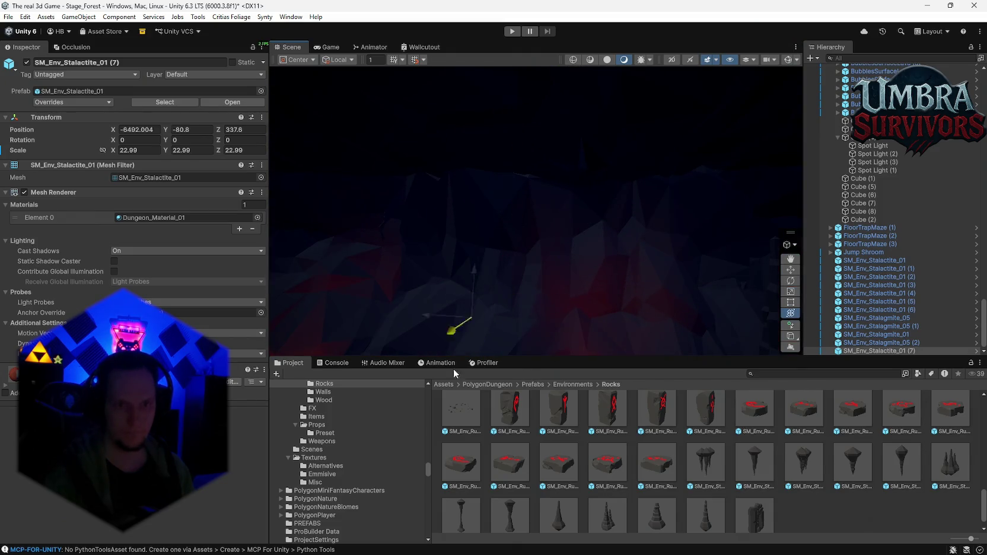
{"action": "key", "text": "f"}
{"action": "mouse_move", "coordinate": [569, 220]}
{"action": "left_mouse_down"}
{"action": "mouse_move", "coordinate": [360, 259]}
{"action": "mouse_move", "coordinate": [407, 247]}
{"action": "left_mouse_up"}
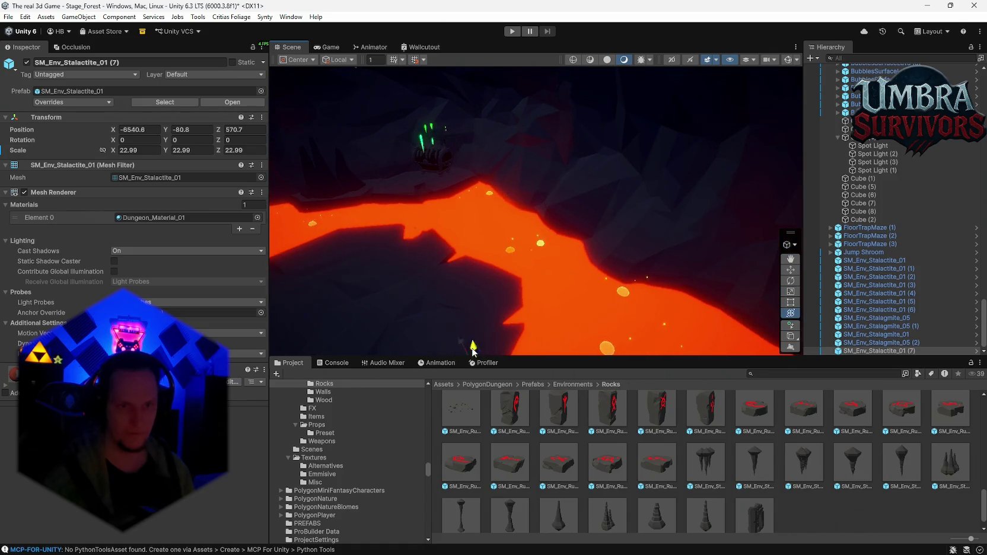
{"action": "left_click_drag", "start_coordinate": [454, 168], "coordinate": [455, 172]}
{"action": "key", "text": "f"}
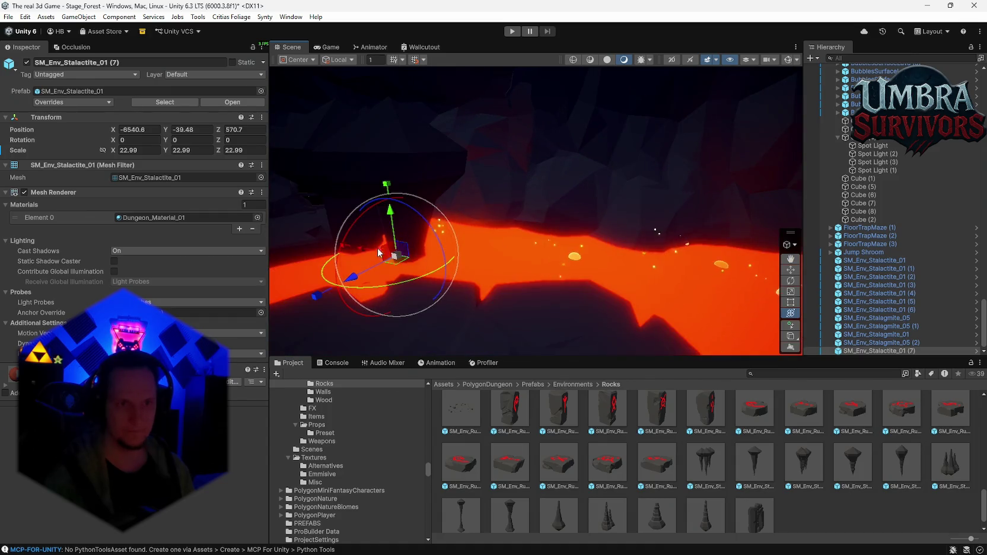
{"action": "key", "text": "f"}
Step: Shrink the stalactite to about 7.3 scale and raise it slightly
{"action": "left_click_drag", "start_coordinate": [611, 297], "coordinate": [587, 294]}
{"action": "left_click_drag", "start_coordinate": [615, 261], "coordinate": [631, 102]}
{"action": "key", "text": "f"}
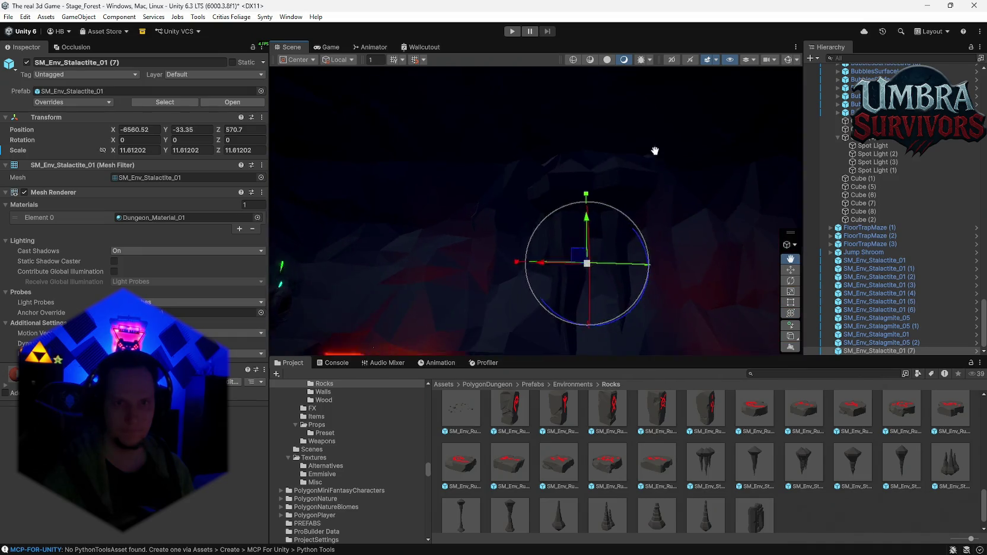
{"action": "left_click_drag", "start_coordinate": [577, 232], "coordinate": [557, 230]}
{"action": "left_click_drag", "start_coordinate": [582, 186], "coordinate": [582, 129]}
{"action": "left_click_drag", "start_coordinate": [579, 91], "coordinate": [578, 87]}
Step: Spin the stalactite on its vertical axis, switch to lit grey shading, and duplicate it
{"action": "key", "text": "e"}
{"action": "key", "text": "f"}
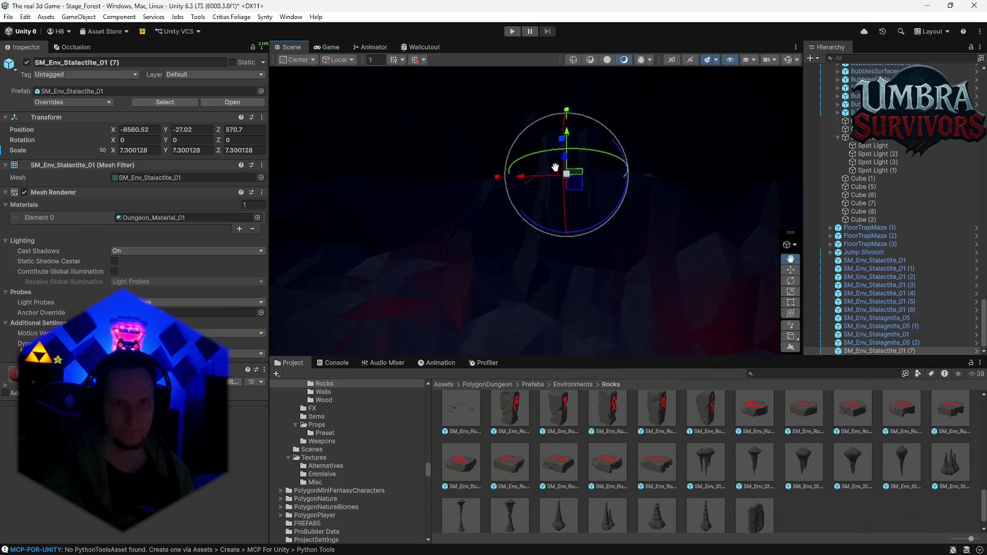
{"action": "mouse_move", "coordinate": [530, 256]}
{"action": "left_mouse_down"}
{"action": "mouse_move", "coordinate": [588, 232]}
{"action": "mouse_move", "coordinate": [520, 244]}
{"action": "left_mouse_up"}
{"action": "mouse_move", "coordinate": [520, 211]}
{"action": "left_mouse_down"}
{"action": "mouse_move", "coordinate": [520, 190]}
{"action": "mouse_move", "coordinate": [555, 181]}
{"action": "mouse_move", "coordinate": [524, 207]}
{"action": "mouse_move", "coordinate": [526, 232]}
{"action": "mouse_move", "coordinate": [540, 218]}
{"action": "mouse_move", "coordinate": [590, 224]}
{"action": "mouse_move", "coordinate": [579, 259]}
{"action": "mouse_move", "coordinate": [456, 256]}
{"action": "mouse_move", "coordinate": [492, 259]}
{"action": "mouse_move", "coordinate": [543, 232]}
{"action": "mouse_move", "coordinate": [524, 245]}
{"action": "left_mouse_up"}
{"action": "left_click", "coordinate": [602, 62]}
{"action": "key", "text": "ctrl+d"}
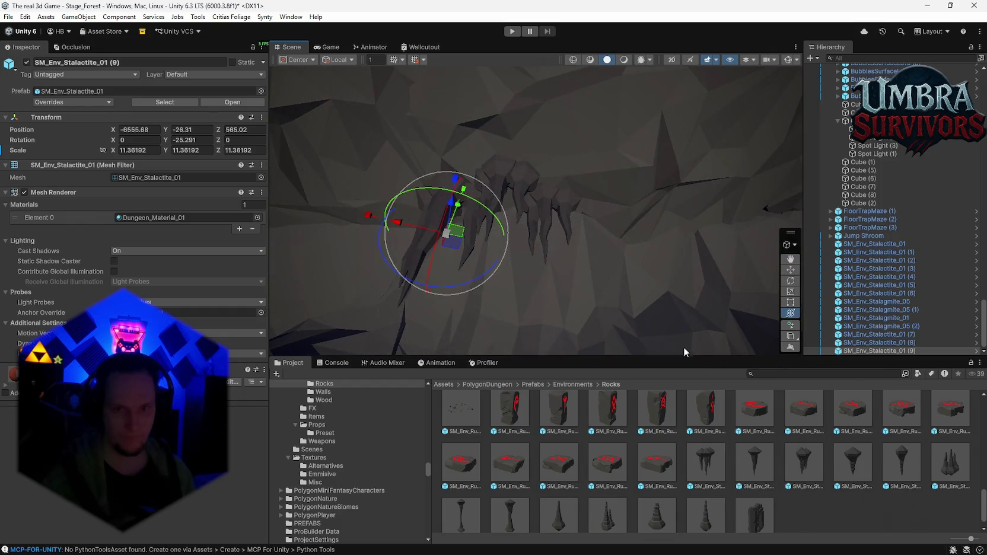
Step: Place a Stalactite_03 in the cave and enlarge it to about 7.7 scale
{"action": "left_click_drag", "start_coordinate": [581, 233], "coordinate": [570, 182]}
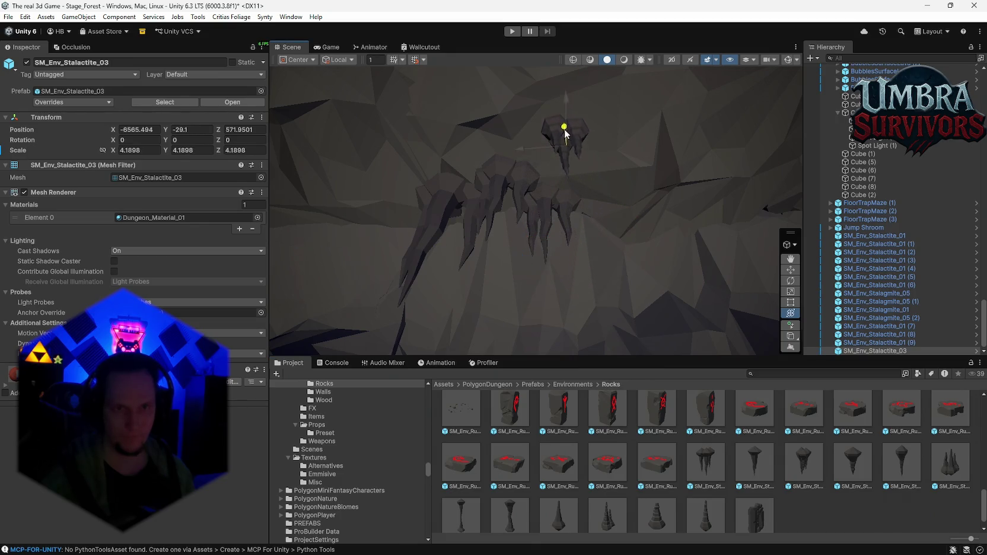
{"action": "mouse_move", "coordinate": [565, 146]}
{"action": "left_mouse_down"}
{"action": "mouse_move", "coordinate": [605, 138]}
{"action": "mouse_move", "coordinate": [565, 121]}
{"action": "mouse_move", "coordinate": [551, 148]}
{"action": "left_mouse_up"}
{"action": "key", "text": "f"}
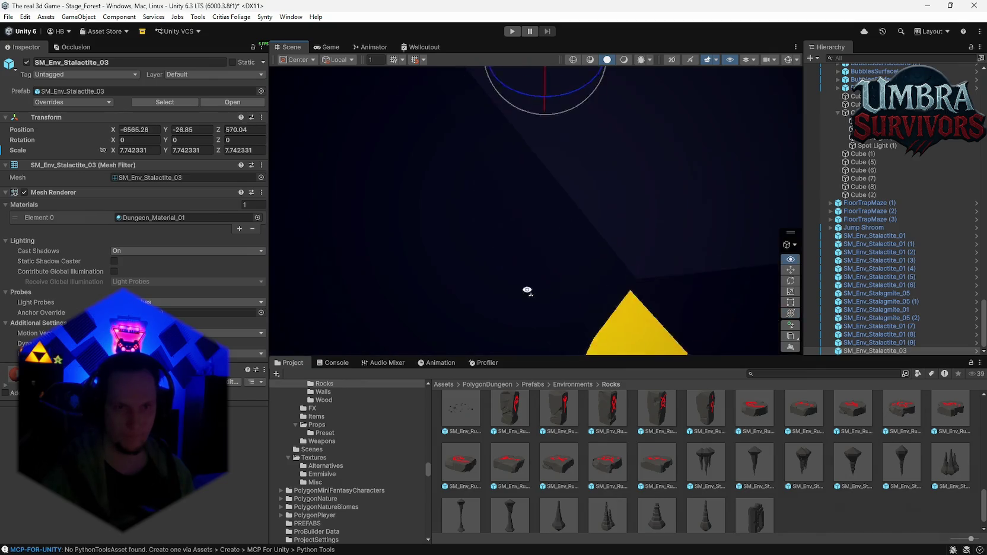
{"action": "mouse_move", "coordinate": [611, 251]}
{"action": "left_mouse_down"}
{"action": "mouse_move", "coordinate": [663, 223]}
{"action": "mouse_move", "coordinate": [551, 281]}
{"action": "mouse_move", "coordinate": [538, 206]}
{"action": "mouse_move", "coordinate": [483, 201]}
{"action": "mouse_move", "coordinate": [562, 256]}
{"action": "mouse_move", "coordinate": [601, 262]}
{"action": "mouse_move", "coordinate": [580, 139]}
{"action": "left_mouse_up"}
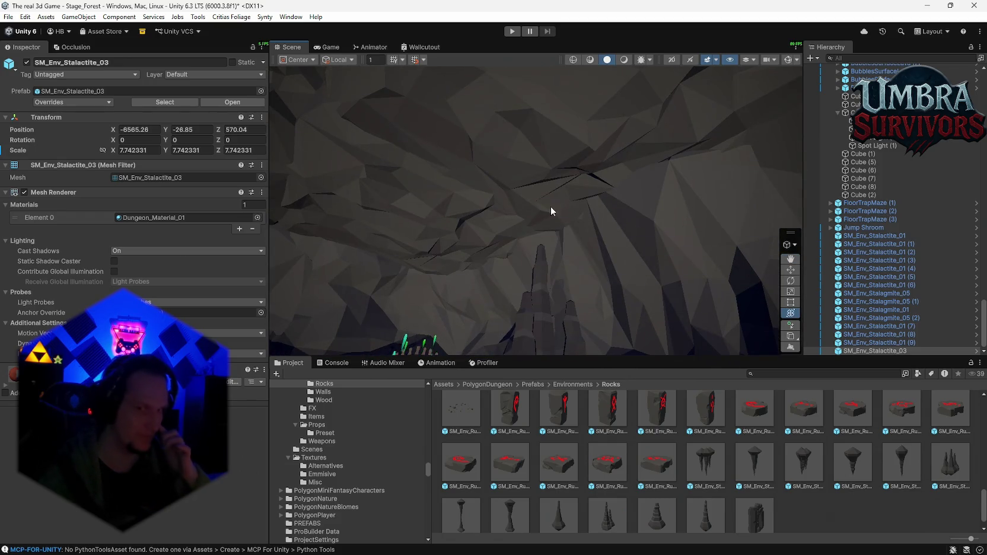
{"action": "mouse_move", "coordinate": [529, 163]}
{"action": "left_mouse_down"}
{"action": "mouse_move", "coordinate": [550, 212]}
{"action": "mouse_move", "coordinate": [560, 206]}
{"action": "left_mouse_up"}
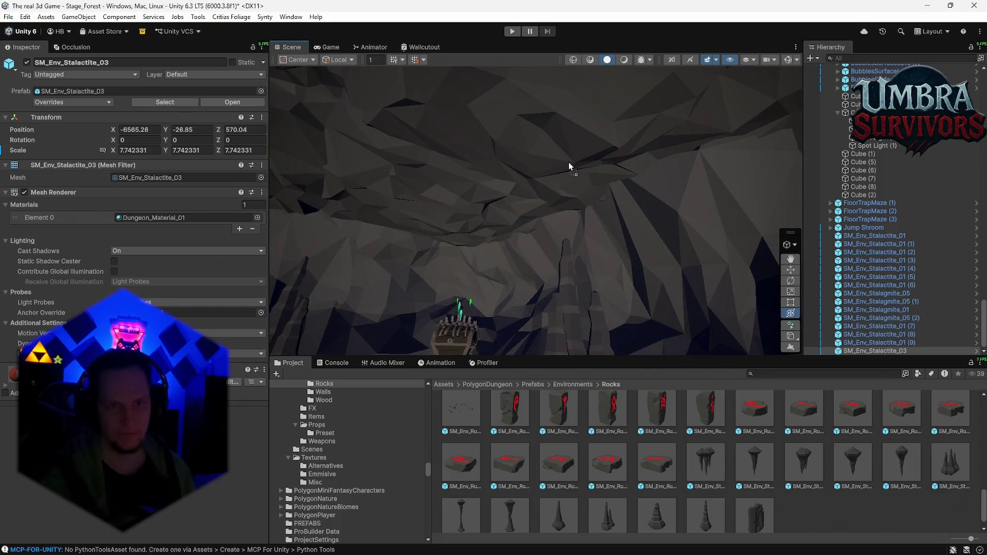
{"action": "mouse_move", "coordinate": [567, 166]}
{"action": "left_mouse_down"}
{"action": "mouse_move", "coordinate": [536, 172]}
{"action": "mouse_move", "coordinate": [554, 181]}
{"action": "left_mouse_up"}
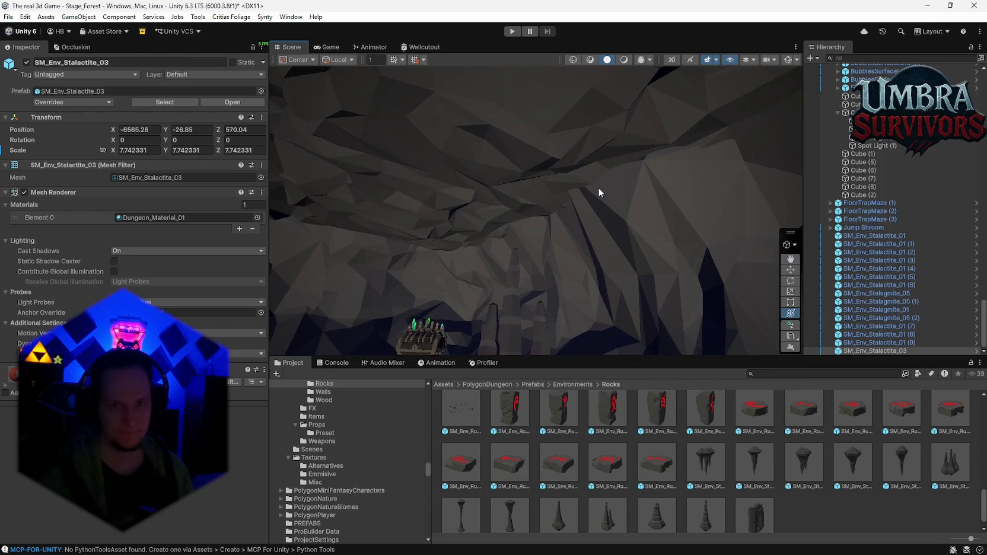
Step: Add a Stalactite_01 copy on the ceiling, enlarged to about 5.6 scale
{"action": "mouse_move", "coordinate": [508, 323]}
{"action": "left_mouse_down"}
{"action": "mouse_move", "coordinate": [512, 333]}
{"action": "mouse_move", "coordinate": [517, 321]}
{"action": "left_mouse_up"}
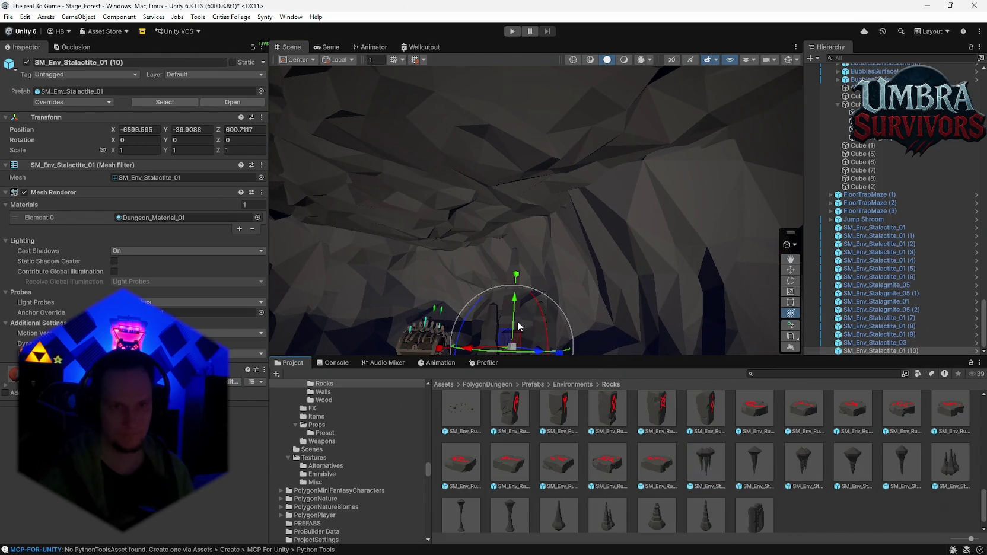
{"action": "mouse_move", "coordinate": [526, 159]}
{"action": "left_mouse_down"}
{"action": "mouse_move", "coordinate": [680, 149]}
{"action": "mouse_move", "coordinate": [805, 170]}
{"action": "left_mouse_up"}
{"action": "left_click", "coordinate": [783, 240]}
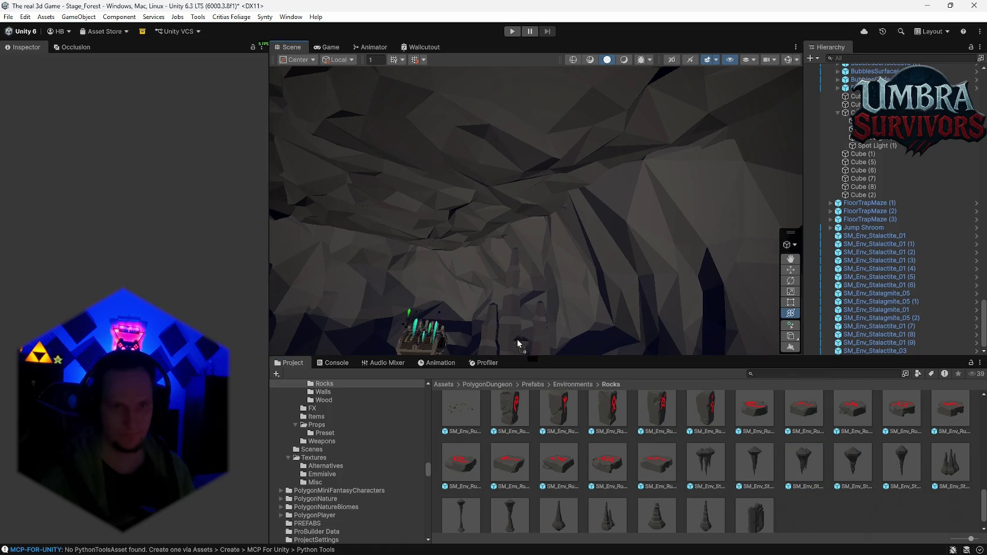
Step: Add another Stalactite_03, reposition it along Y, Z and X, and scale it to about 4.2
{"action": "left_click_drag", "start_coordinate": [511, 333], "coordinate": [512, 307]}
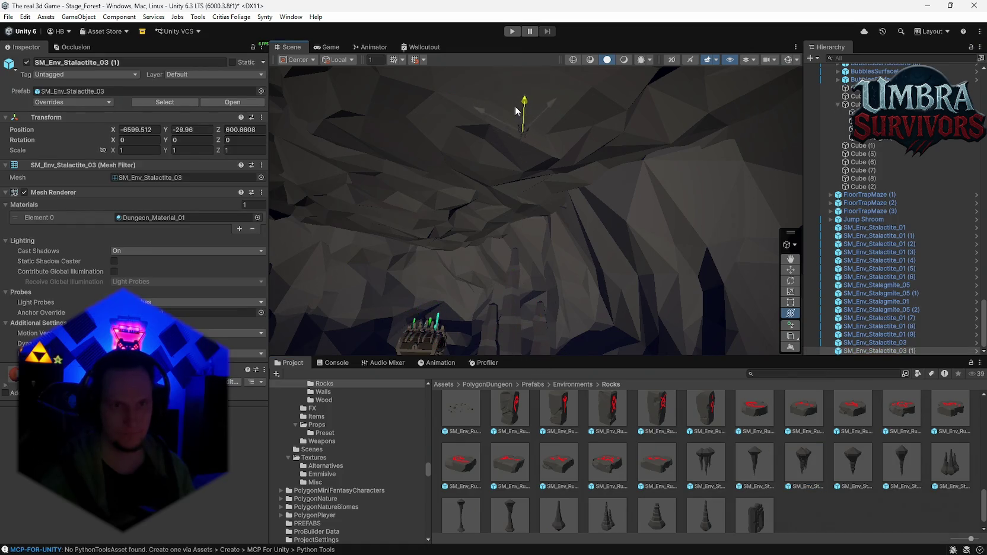
{"action": "mouse_move", "coordinate": [523, 132]}
{"action": "left_mouse_down"}
{"action": "mouse_move", "coordinate": [770, 135]}
{"action": "mouse_move", "coordinate": [886, 155]}
{"action": "left_mouse_up"}
{"action": "key", "text": "f"}
{"action": "mouse_move", "coordinate": [646, 189]}
{"action": "left_mouse_down"}
{"action": "mouse_move", "coordinate": [645, 182]}
{"action": "mouse_move", "coordinate": [696, 217]}
{"action": "left_mouse_up"}
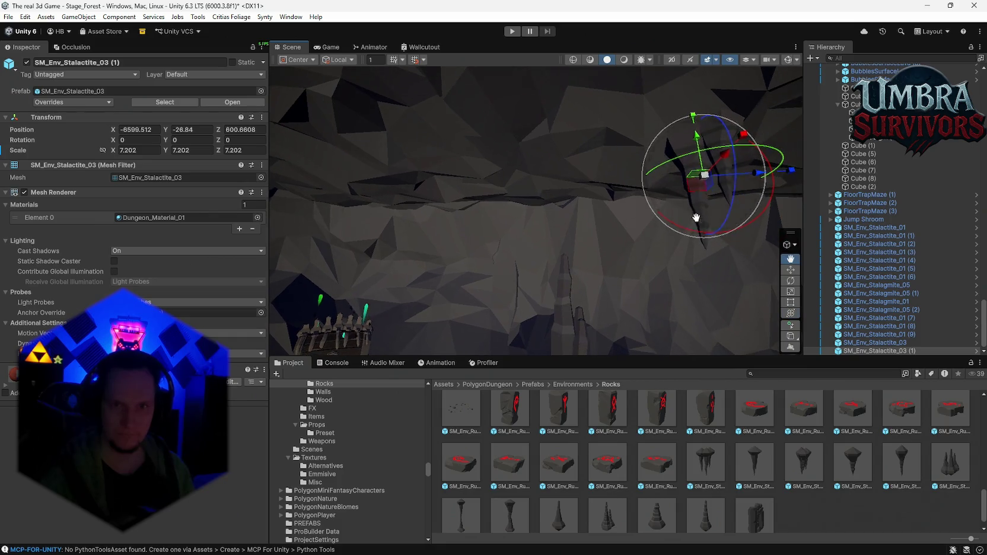
{"action": "mouse_move", "coordinate": [756, 172]}
{"action": "left_mouse_down"}
{"action": "mouse_move", "coordinate": [622, 172]}
{"action": "mouse_move", "coordinate": [609, 190]}
{"action": "mouse_move", "coordinate": [535, 205]}
{"action": "mouse_move", "coordinate": [466, 201]}
{"action": "mouse_move", "coordinate": [535, 205]}
{"action": "mouse_move", "coordinate": [484, 257]}
{"action": "mouse_move", "coordinate": [424, 186]}
{"action": "mouse_move", "coordinate": [470, 168]}
{"action": "left_mouse_up"}
{"action": "key", "text": "f"}
{"action": "key", "text": "f"}
{"action": "mouse_move", "coordinate": [724, 217]}
{"action": "left_mouse_down"}
{"action": "mouse_move", "coordinate": [673, 237]}
{"action": "mouse_move", "coordinate": [694, 244]}
{"action": "left_mouse_up"}
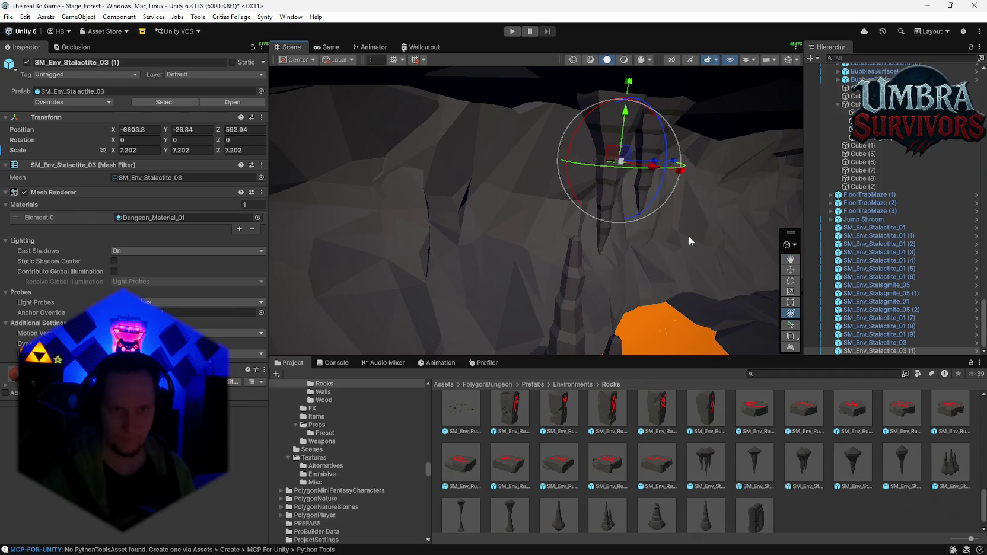
{"action": "mouse_move", "coordinate": [646, 171]}
{"action": "left_mouse_down"}
{"action": "mouse_move", "coordinate": [596, 148]}
{"action": "mouse_move", "coordinate": [596, 128]}
{"action": "mouse_move", "coordinate": [652, 172]}
{"action": "mouse_move", "coordinate": [557, 166]}
{"action": "mouse_move", "coordinate": [544, 195]}
{"action": "mouse_move", "coordinate": [565, 191]}
{"action": "left_mouse_up"}
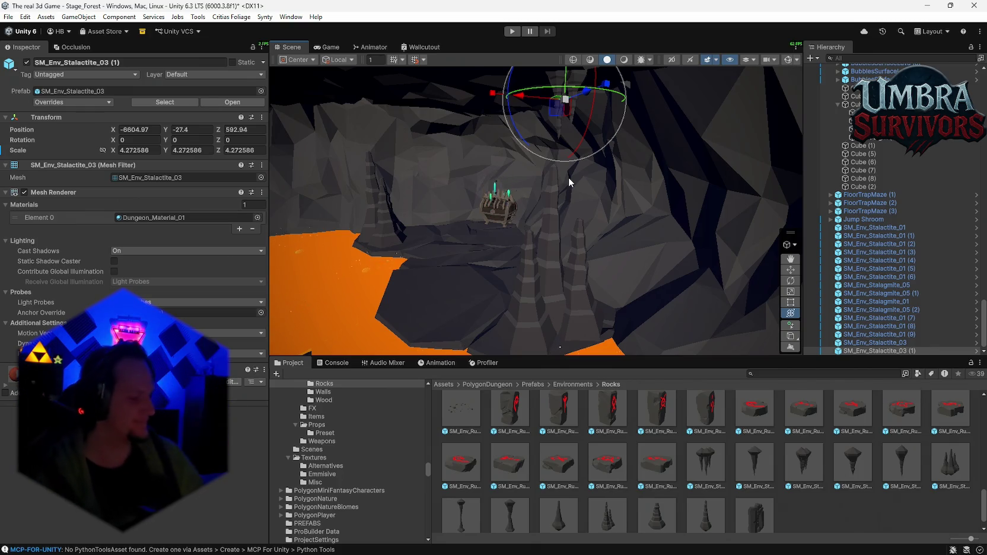
Step: Pull back and orbit down to view the wider lava cave floor
{"action": "mouse_move", "coordinate": [715, 214]}
{"action": "left_mouse_down"}
{"action": "mouse_move", "coordinate": [606, 224]}
{"action": "mouse_move", "coordinate": [651, 236]}
{"action": "mouse_move", "coordinate": [593, 254]}
{"action": "mouse_move", "coordinate": [720, 224]}
{"action": "mouse_move", "coordinate": [516, 209]}
{"action": "mouse_move", "coordinate": [626, 223]}
{"action": "mouse_move", "coordinate": [410, 186]}
{"action": "mouse_move", "coordinate": [562, 182]}
{"action": "mouse_move", "coordinate": [658, 167]}
{"action": "mouse_move", "coordinate": [586, 176]}
{"action": "mouse_move", "coordinate": [646, 214]}
{"action": "left_mouse_up"}
{"action": "scroll", "coordinate": [642, 214], "scroll_direction": "up", "scroll_amount": 5}
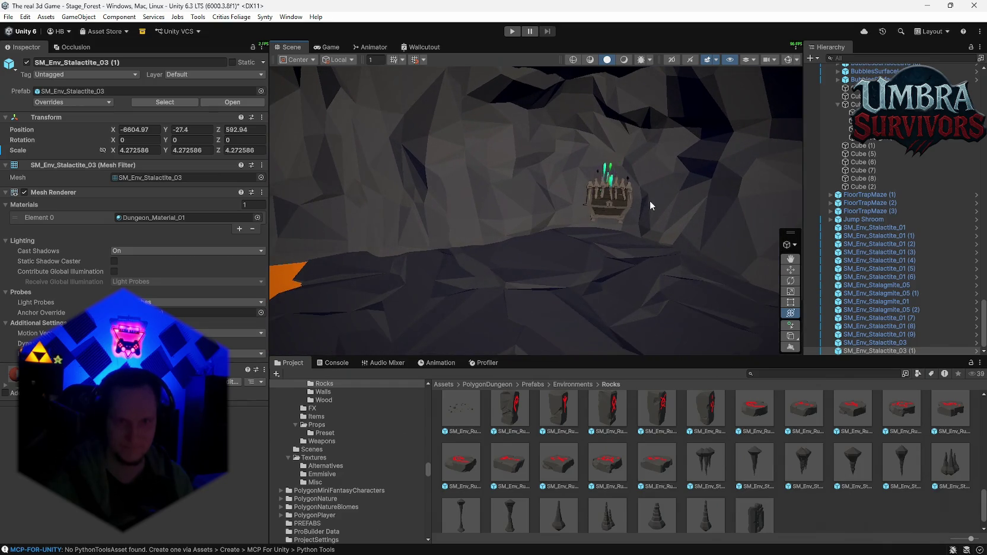
{"action": "scroll", "coordinate": [641, 212], "scroll_direction": "down", "scroll_amount": 5}
{"action": "mouse_move", "coordinate": [640, 213]}
{"action": "left_mouse_down"}
{"action": "mouse_move", "coordinate": [759, 209]}
{"action": "mouse_move", "coordinate": [615, 229]}
{"action": "mouse_move", "coordinate": [516, 224]}
{"action": "mouse_move", "coordinate": [565, 201]}
{"action": "mouse_move", "coordinate": [550, 243]}
{"action": "mouse_move", "coordinate": [591, 264]}
{"action": "left_mouse_up"}
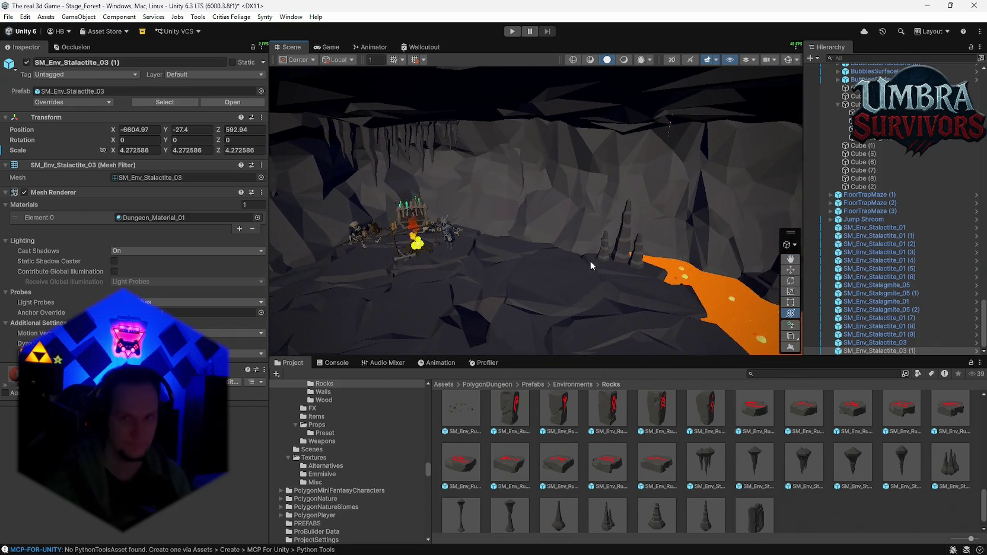
{"action": "left_click", "coordinate": [874, 228]}
{"action": "left_click", "coordinate": [878, 350], "text": "shift"}
{"action": "left_click", "coordinate": [134, 392]}
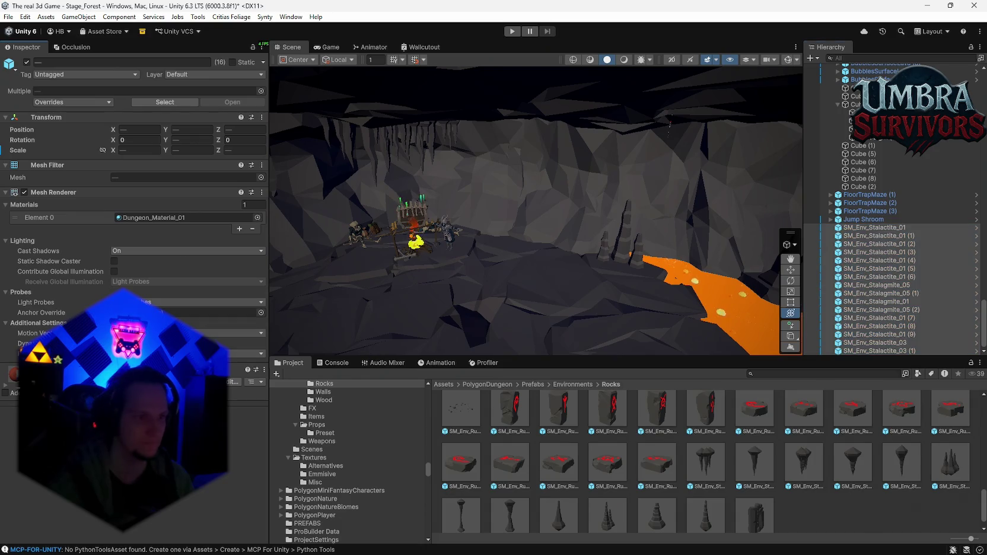
{"action": "left_click", "coordinate": [99, 525]}
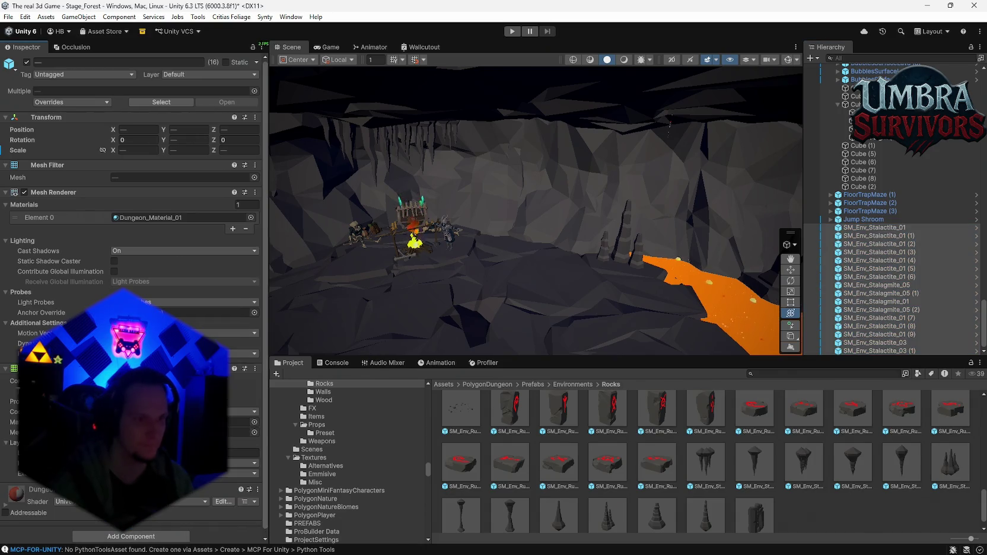
{"action": "double_click", "coordinate": [865, 236]}
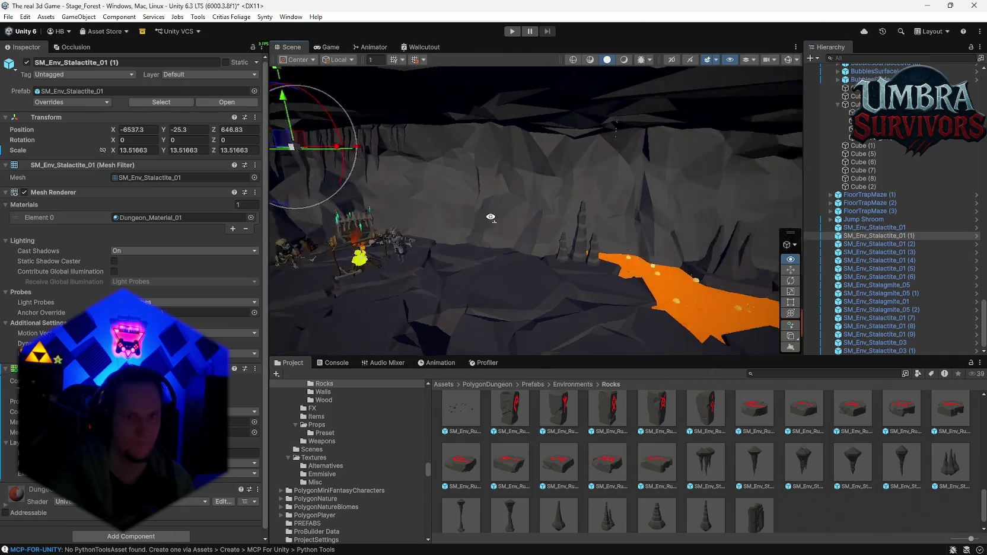
{"action": "left_click", "coordinate": [881, 227]}
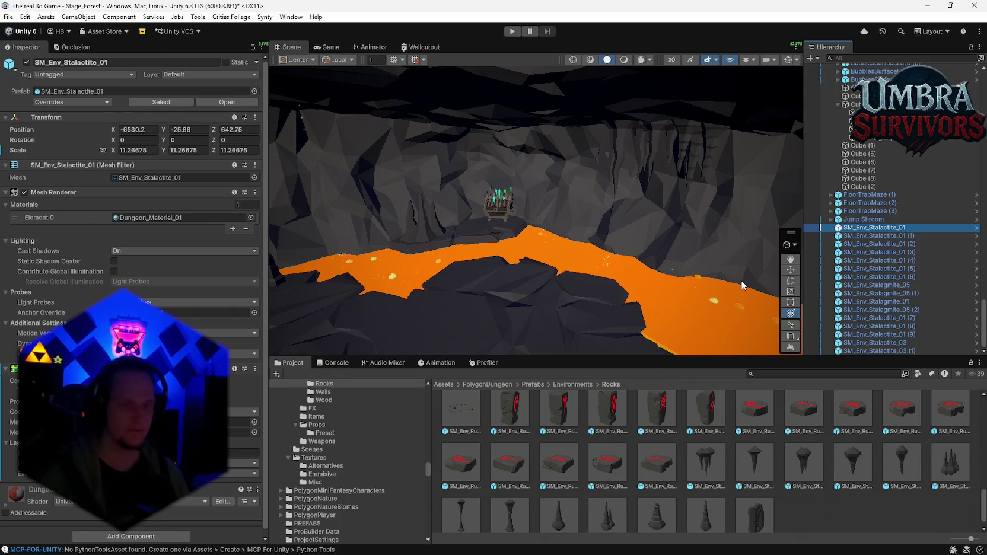
Step: Fly from the campfire to the lava pool and view the cave with darker shading
{"action": "mouse_move", "coordinate": [706, 205]}
{"action": "left_mouse_down"}
{"action": "mouse_move", "coordinate": [626, 222]}
{"action": "mouse_move", "coordinate": [577, 191]}
{"action": "mouse_move", "coordinate": [514, 174]}
{"action": "mouse_move", "coordinate": [648, 192]}
{"action": "mouse_move", "coordinate": [641, 174]}
{"action": "mouse_move", "coordinate": [507, 208]}
{"action": "left_mouse_up"}
{"action": "scroll", "coordinate": [550, 445], "scroll_direction": "up", "scroll_amount": 2}
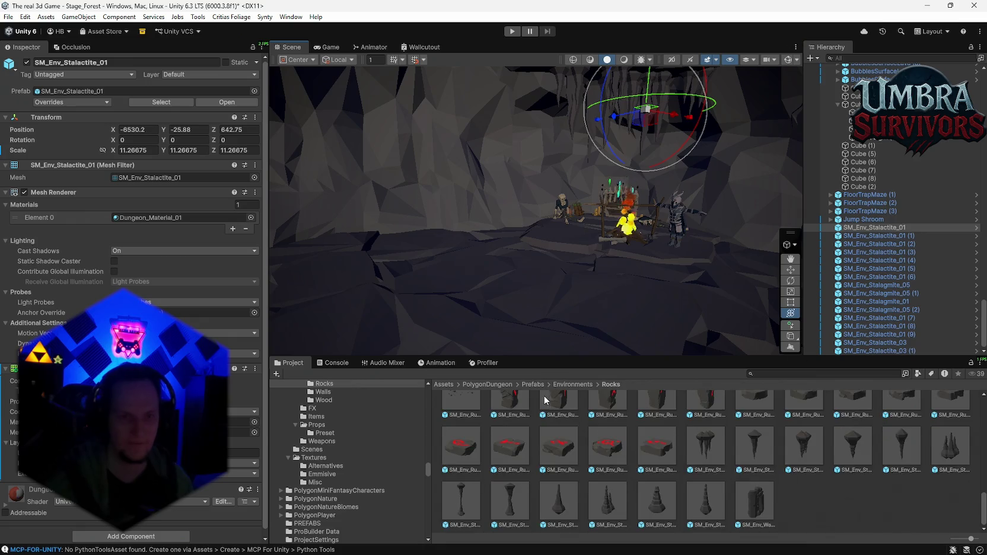
{"action": "scroll", "coordinate": [549, 445], "scroll_direction": "down", "scroll_amount": 2}
{"action": "mouse_move", "coordinate": [638, 240]}
{"action": "left_mouse_down"}
{"action": "mouse_move", "coordinate": [568, 252]}
{"action": "mouse_move", "coordinate": [614, 249]}
{"action": "mouse_move", "coordinate": [524, 209]}
{"action": "mouse_move", "coordinate": [397, 189]}
{"action": "mouse_move", "coordinate": [533, 215]}
{"action": "left_mouse_up"}
{"action": "left_click", "coordinate": [623, 59]}
{"action": "mouse_move", "coordinate": [533, 178]}
{"action": "left_mouse_down"}
{"action": "mouse_move", "coordinate": [488, 207]}
{"action": "mouse_move", "coordinate": [487, 192]}
{"action": "mouse_move", "coordinate": [535, 219]}
{"action": "mouse_move", "coordinate": [647, 225]}
{"action": "mouse_move", "coordinate": [690, 183]}
{"action": "mouse_move", "coordinate": [642, 205]}
{"action": "mouse_move", "coordinate": [663, 208]}
{"action": "mouse_move", "coordinate": [663, 221]}
{"action": "mouse_move", "coordinate": [641, 274]}
{"action": "left_mouse_up"}
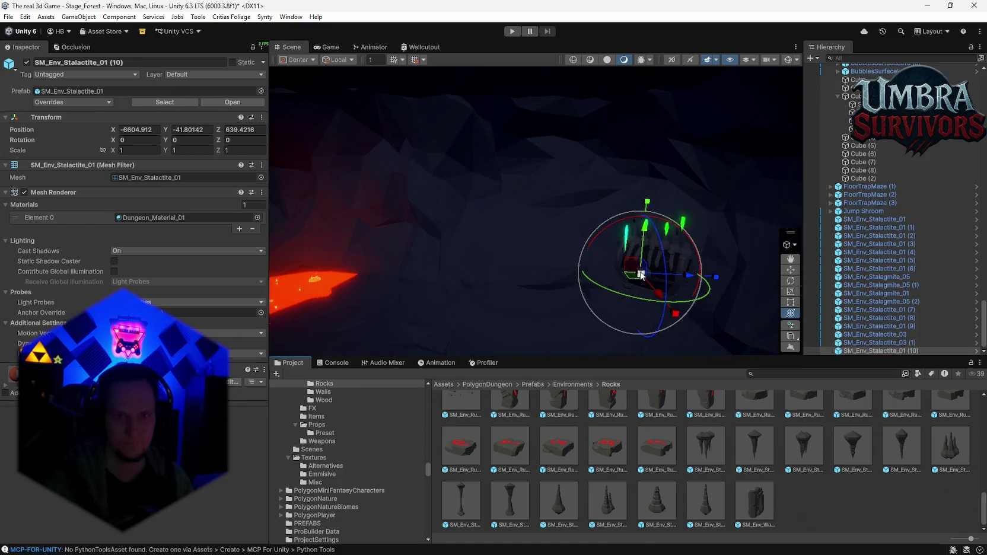
Step: Raise the stalactite toward the ceiling, restore brighter shading, and lower it slightly
{"action": "left_click_drag", "start_coordinate": [644, 236], "coordinate": [640, 65]}
{"action": "key", "text": "f"}
{"action": "left_click", "coordinate": [606, 59]}
{"action": "mouse_move", "coordinate": [560, 209]}
{"action": "left_mouse_down"}
{"action": "mouse_move", "coordinate": [562, 242]}
{"action": "mouse_move", "coordinate": [502, 238]}
{"action": "mouse_move", "coordinate": [480, 205]}
{"action": "mouse_move", "coordinate": [425, 191]}
{"action": "mouse_move", "coordinate": [374, 194]}
{"action": "left_mouse_up"}
Step: Duplicate SM_Env_Stalactite_01 (11) twice and move copy (12) along the ceiling
{"action": "key", "text": "ctrl+d"}
{"action": "key", "text": "f"}
{"action": "key", "text": "f"}
{"action": "key", "text": "ctrl+d"}
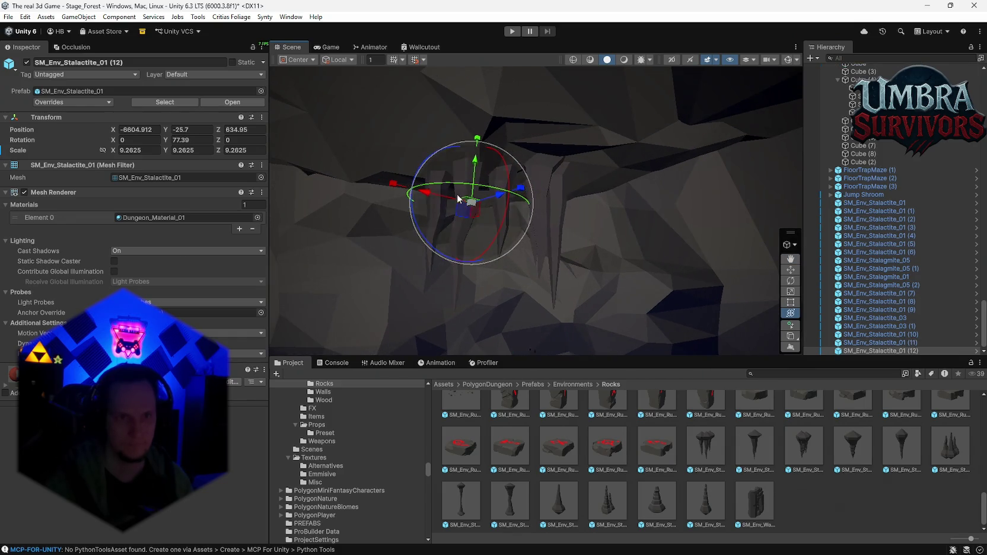
{"action": "mouse_move", "coordinate": [467, 208]}
{"action": "left_mouse_down"}
{"action": "mouse_move", "coordinate": [534, 190]}
{"action": "mouse_move", "coordinate": [650, 188]}
{"action": "mouse_move", "coordinate": [511, 208]}
{"action": "mouse_move", "coordinate": [565, 222]}
{"action": "left_mouse_up"}
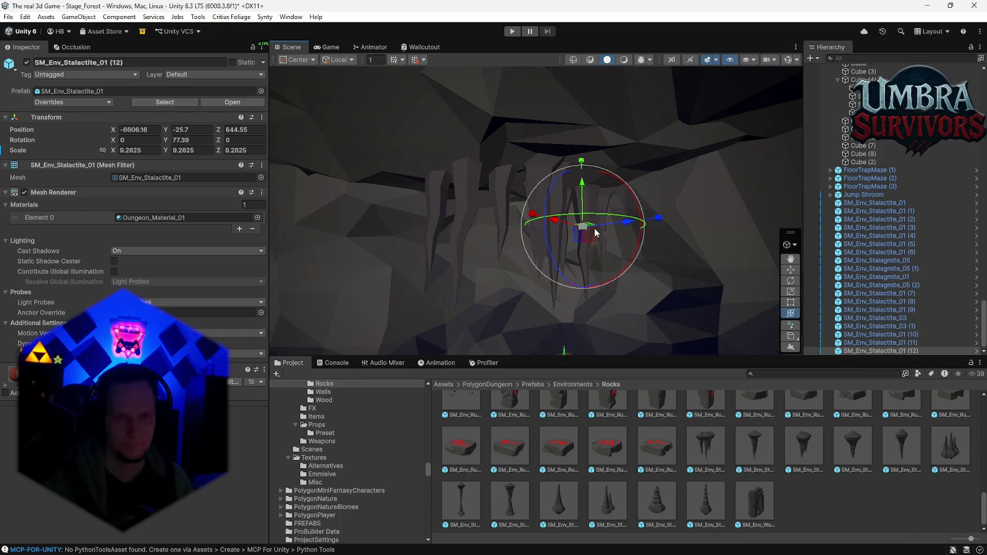
{"action": "scroll", "coordinate": [565, 222], "scroll_direction": "down", "scroll_amount": 3}
{"action": "scroll", "coordinate": [565, 175], "scroll_direction": "up", "scroll_amount": 3}
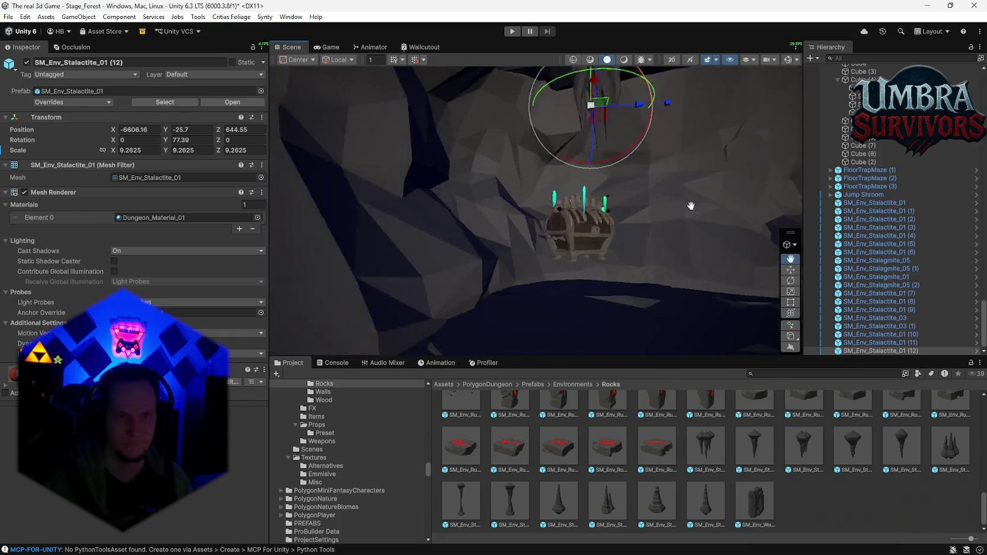
Step: Make two more stalactite copies, shift them along the ceiling, and raise stalactite (11) slightly
{"action": "key", "text": "ctrl+d"}
{"action": "mouse_move", "coordinate": [593, 188]}
{"action": "left_mouse_down"}
{"action": "mouse_move", "coordinate": [551, 182]}
{"action": "mouse_move", "coordinate": [511, 155]}
{"action": "mouse_move", "coordinate": [465, 166]}
{"action": "mouse_move", "coordinate": [515, 180]}
{"action": "left_mouse_up"}
{"action": "key", "text": "ctrl+d"}
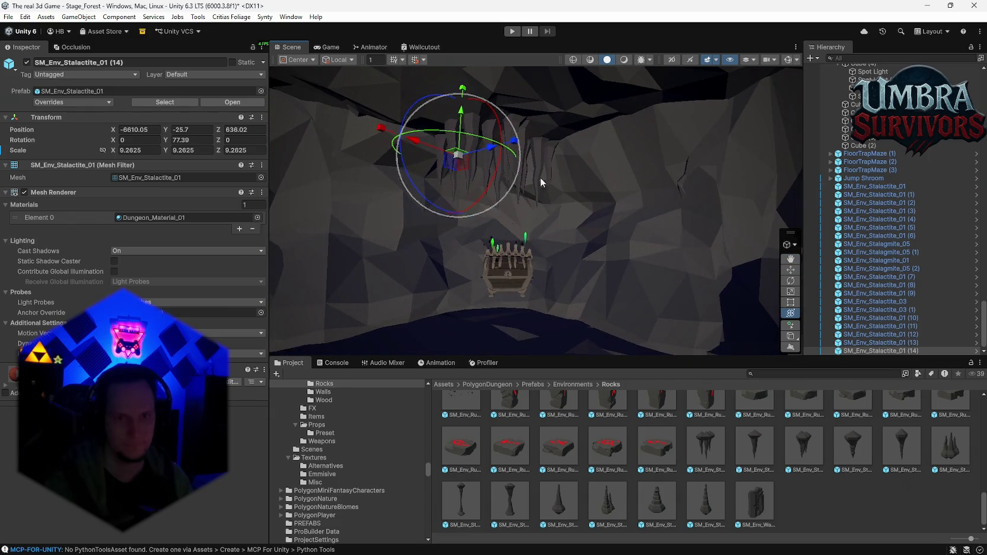
{"action": "left_click_drag", "start_coordinate": [466, 130], "coordinate": [467, 110]}
{"action": "left_click", "coordinate": [549, 161]}
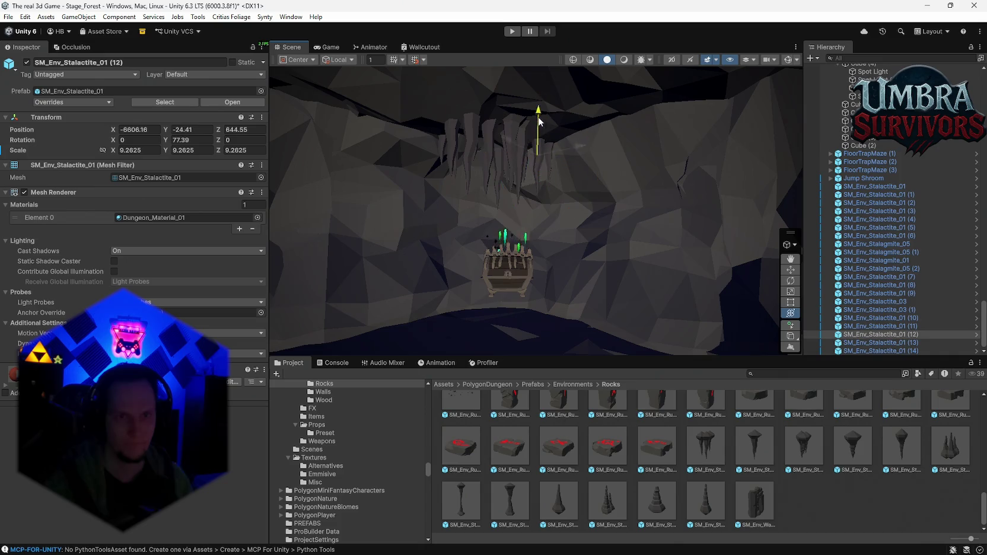
{"action": "left_click", "coordinate": [468, 151]}
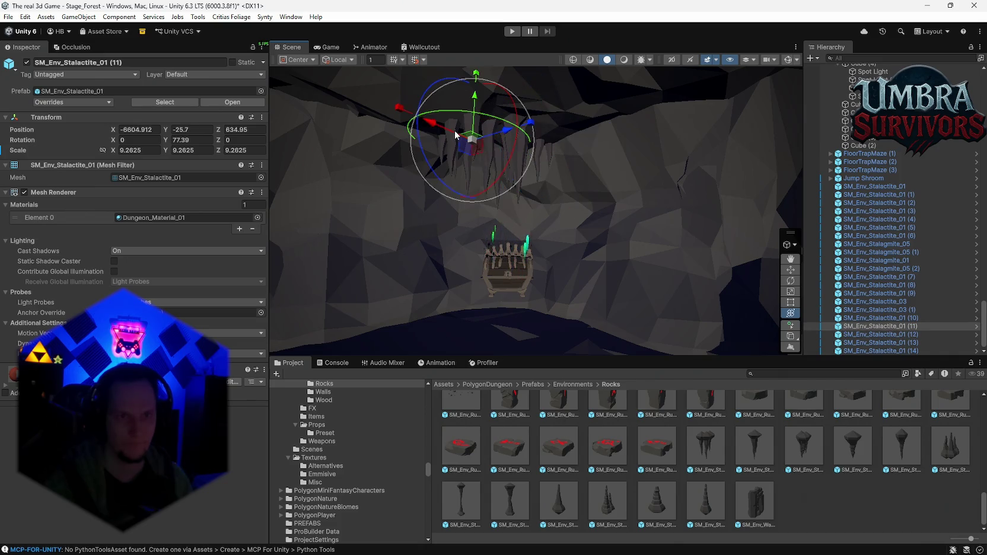
{"action": "left_click_drag", "start_coordinate": [475, 101], "coordinate": [475, 93]}
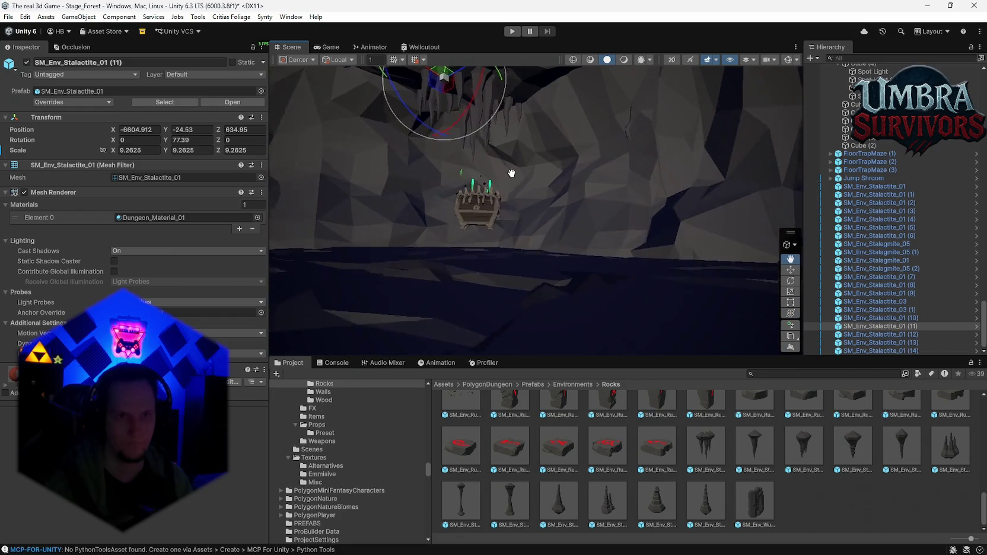
Step: Darken the Scene shading and swing the view toward the glowing lava river
{"action": "left_click", "coordinate": [623, 59]}
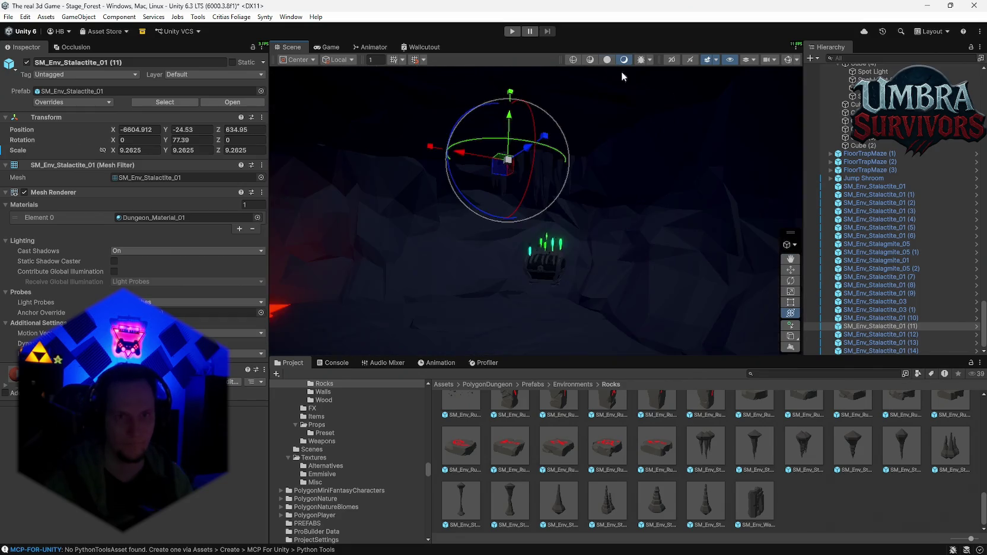
{"action": "mouse_move", "coordinate": [519, 239]}
{"action": "left_mouse_down"}
{"action": "mouse_move", "coordinate": [486, 238]}
{"action": "mouse_move", "coordinate": [557, 240]}
{"action": "mouse_move", "coordinate": [615, 296]}
{"action": "mouse_move", "coordinate": [523, 230]}
{"action": "mouse_move", "coordinate": [540, 214]}
{"action": "mouse_move", "coordinate": [504, 282]}
{"action": "mouse_move", "coordinate": [679, 218]}
{"action": "mouse_move", "coordinate": [694, 235]}
{"action": "mouse_move", "coordinate": [653, 241]}
{"action": "mouse_move", "coordinate": [622, 205]}
{"action": "mouse_move", "coordinate": [473, 224]}
{"action": "mouse_move", "coordinate": [500, 229]}
{"action": "mouse_move", "coordinate": [540, 210]}
{"action": "mouse_move", "coordinate": [407, 182]}
{"action": "mouse_move", "coordinate": [439, 188]}
{"action": "mouse_move", "coordinate": [396, 165]}
{"action": "mouse_move", "coordinate": [626, 169]}
{"action": "mouse_move", "coordinate": [596, 188]}
{"action": "mouse_move", "coordinate": [662, 213]}
{"action": "mouse_move", "coordinate": [596, 190]}
{"action": "mouse_move", "coordinate": [547, 366]}
{"action": "mouse_move", "coordinate": [584, 249]}
{"action": "mouse_move", "coordinate": [547, 204]}
{"action": "mouse_move", "coordinate": [577, 291]}
{"action": "mouse_move", "coordinate": [570, 254]}
{"action": "mouse_move", "coordinate": [545, 223]}
{"action": "mouse_move", "coordinate": [568, 135]}
{"action": "left_mouse_up"}
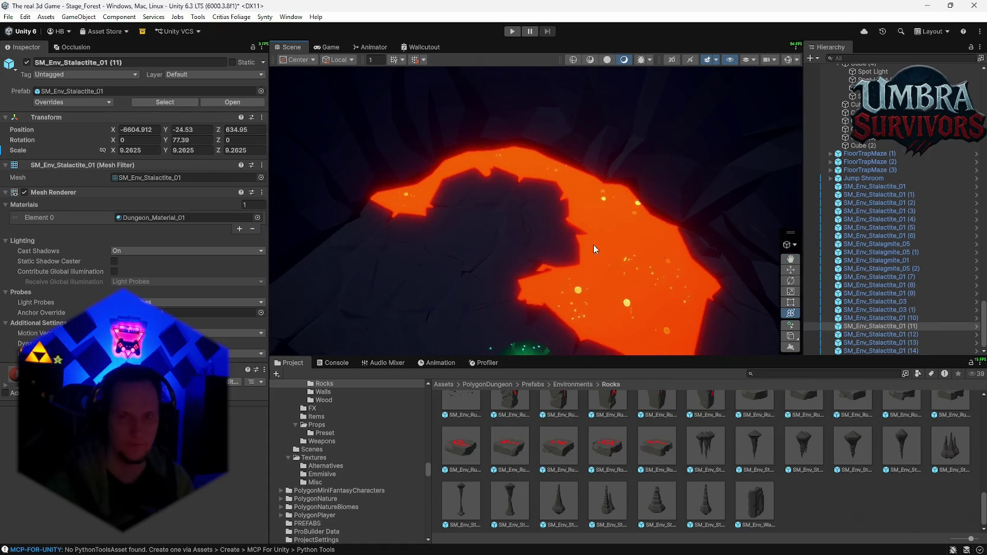
{"action": "scroll", "coordinate": [902, 252], "scroll_direction": "up", "scroll_amount": 5}
{"action": "left_click_drag", "start_coordinate": [568, 222], "coordinate": [565, 157]}
{"action": "scroll", "coordinate": [894, 283], "scroll_direction": "up", "scroll_amount": 5}
{"action": "scroll", "coordinate": [894, 284], "scroll_direction": "down", "scroll_amount": 3}
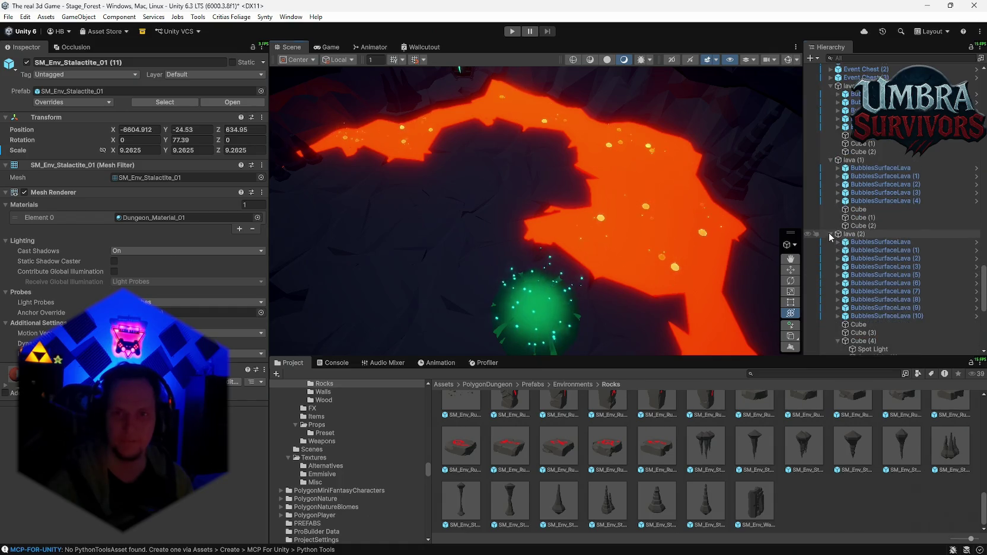
Step: Collapse the lava, lava (1), lava (2), GameObject (4) and Cave Root groups in the Hierarchy
{"action": "left_click", "coordinate": [831, 234]}
{"action": "left_click", "coordinate": [830, 160]}
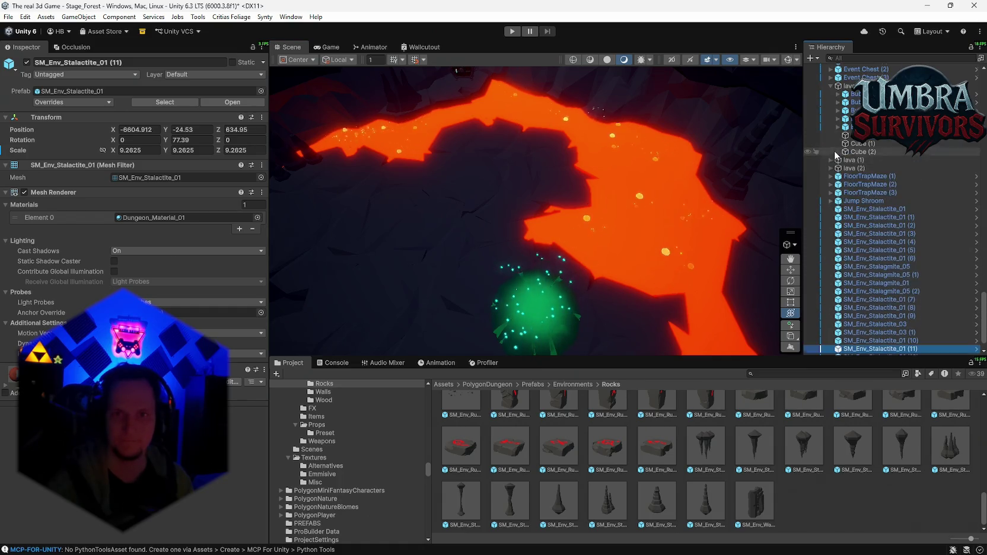
{"action": "scroll", "coordinate": [836, 156], "scroll_direction": "up", "scroll_amount": 3}
{"action": "left_click", "coordinate": [830, 151]}
{"action": "scroll", "coordinate": [842, 196], "scroll_direction": "up", "scroll_amount": 10}
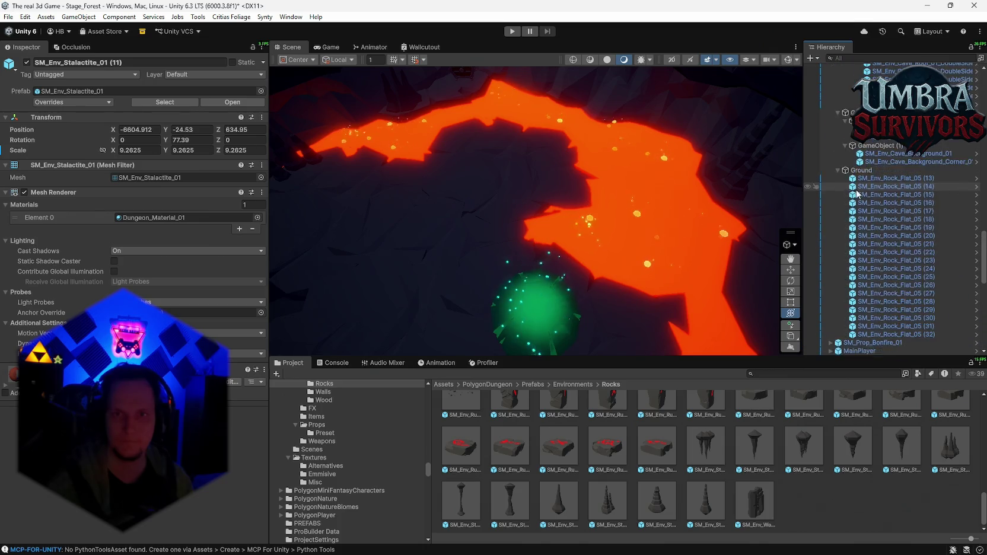
{"action": "left_click", "coordinate": [837, 236]}
{"action": "scroll", "coordinate": [848, 237], "scroll_direction": "up", "scroll_amount": 3}
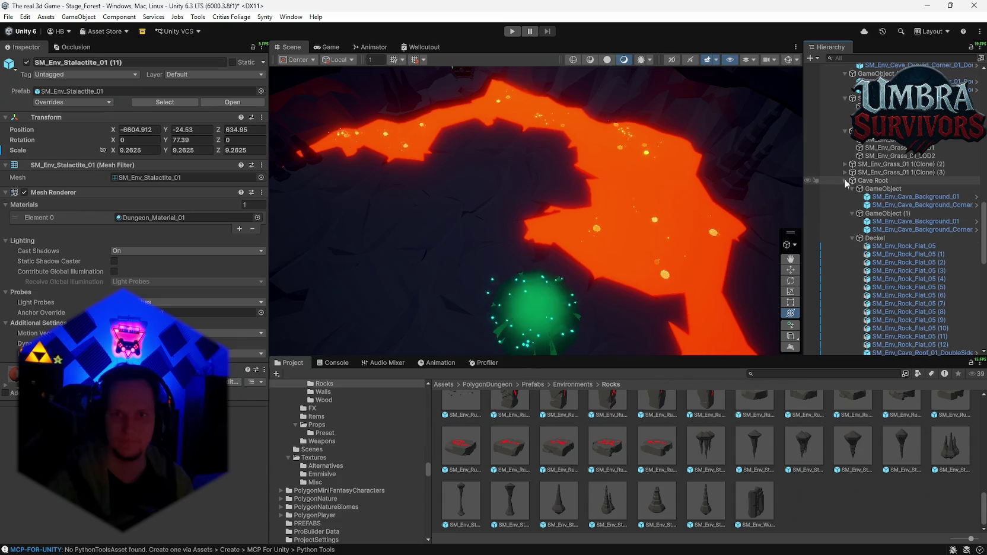
{"action": "left_click", "coordinate": [844, 180]}
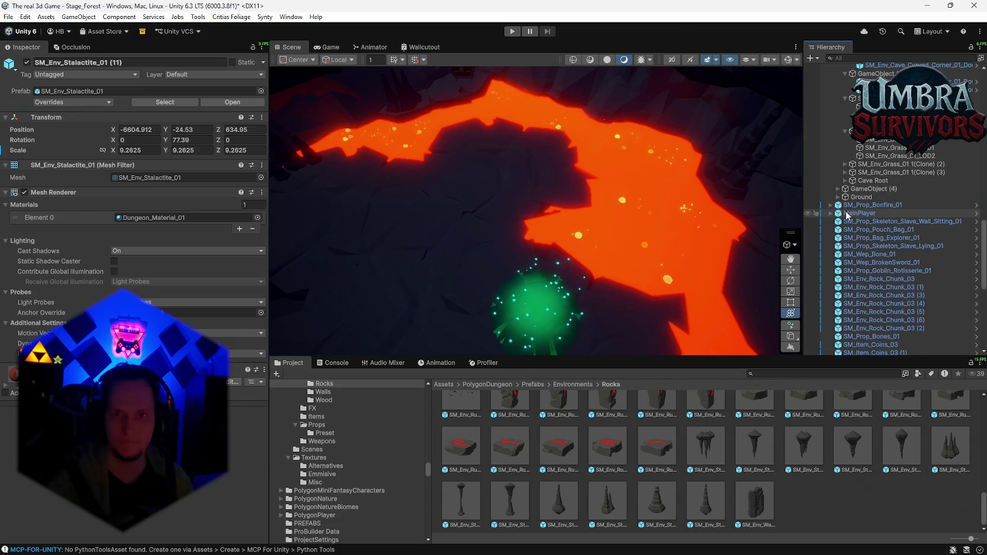
Step: Wrap SM_Prop_Bonfire_01 through SM_Env_Stalactite_01 (14) in a new empty parent
{"action": "left_click", "coordinate": [872, 205]}
{"action": "scroll", "coordinate": [878, 266], "scroll_direction": "down", "scroll_amount": 10}
{"action": "scroll", "coordinate": [878, 267], "scroll_direction": "down", "scroll_amount": 3}
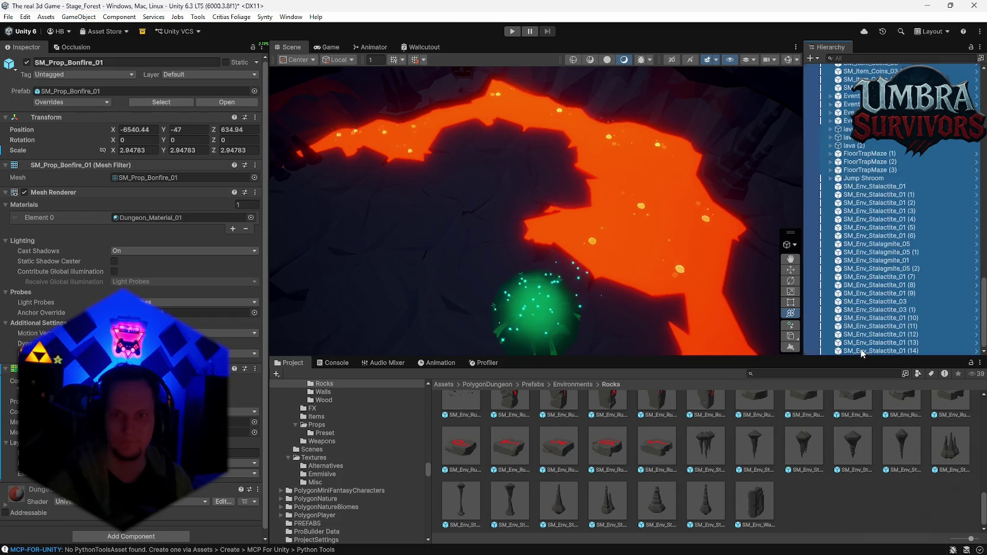
{"action": "left_click", "coordinate": [863, 353], "text": "shift"}
{"action": "right_click", "coordinate": [852, 353]}
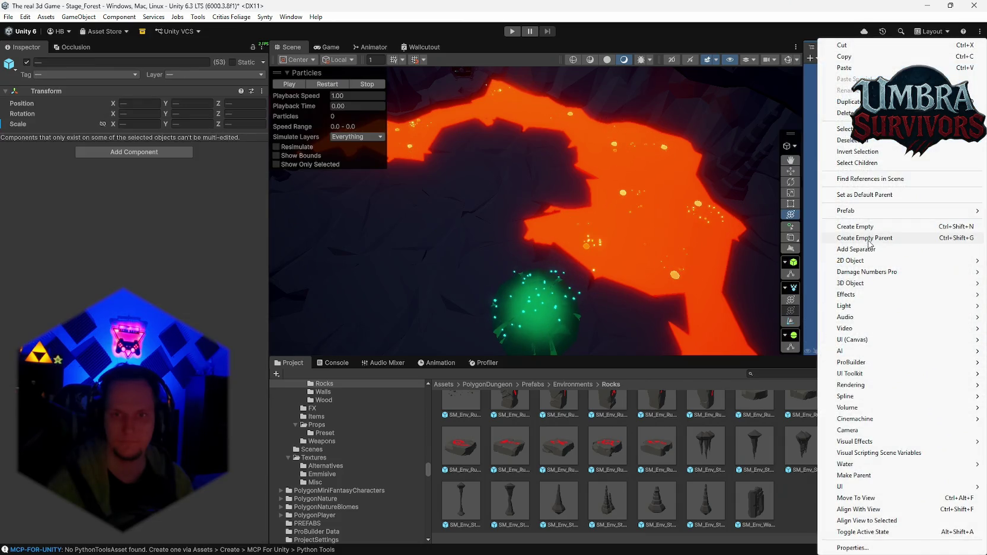
{"action": "left_click", "coordinate": [869, 240]}
Step: Move the new parent GameObject inside Cave Root
{"action": "scroll", "coordinate": [842, 231], "scroll_direction": "up", "scroll_amount": 6}
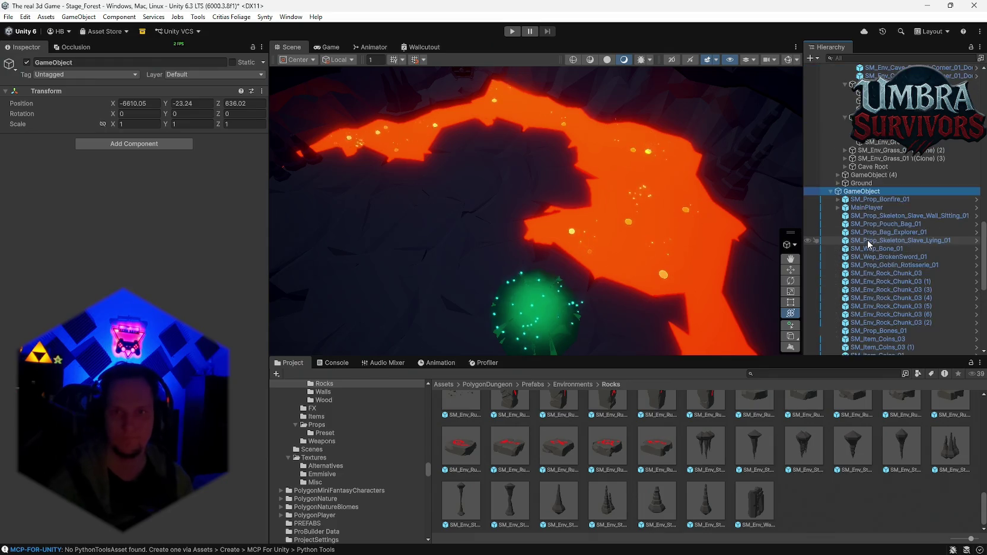
{"action": "left_click", "coordinate": [829, 222]}
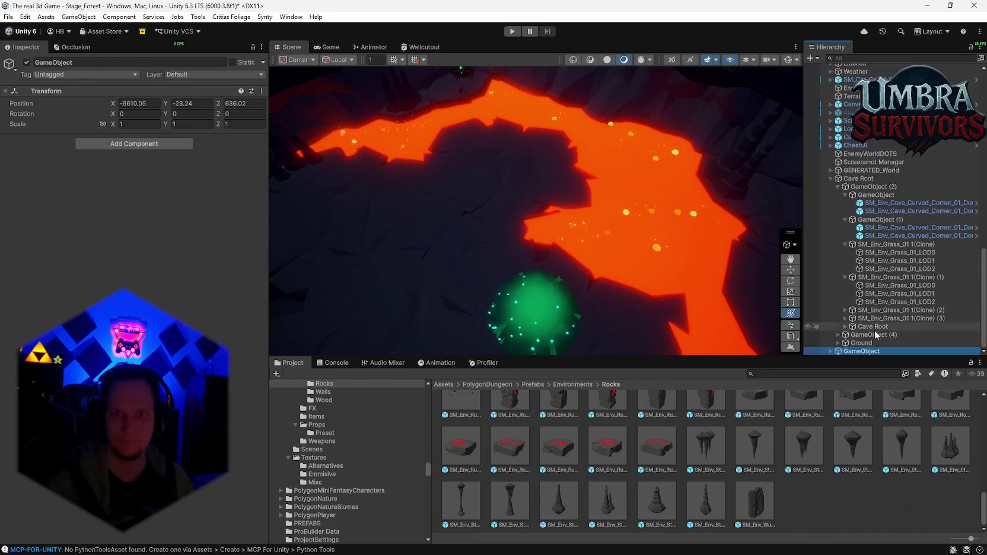
{"action": "left_click_drag", "start_coordinate": [867, 330], "coordinate": [861, 356]}
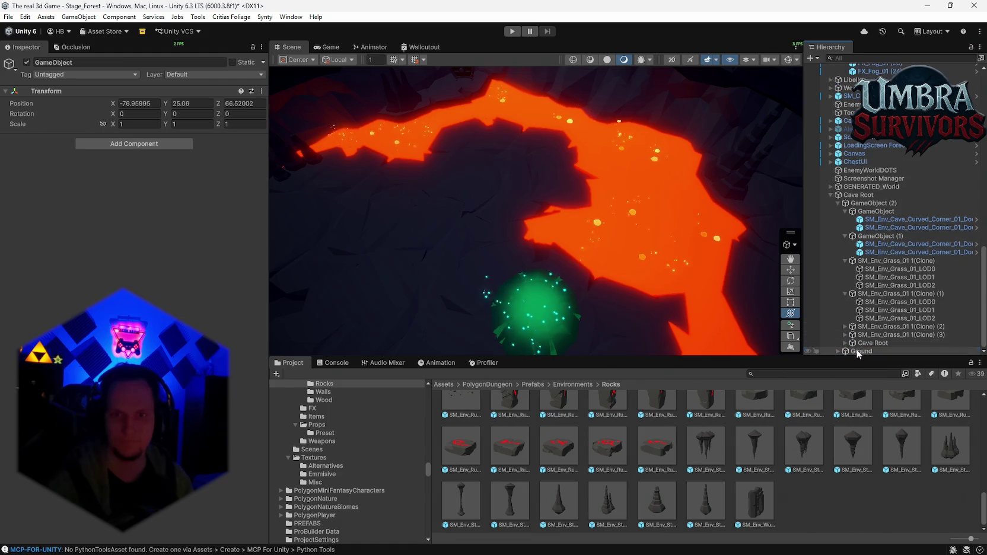
{"action": "left_click", "coordinate": [861, 351]}
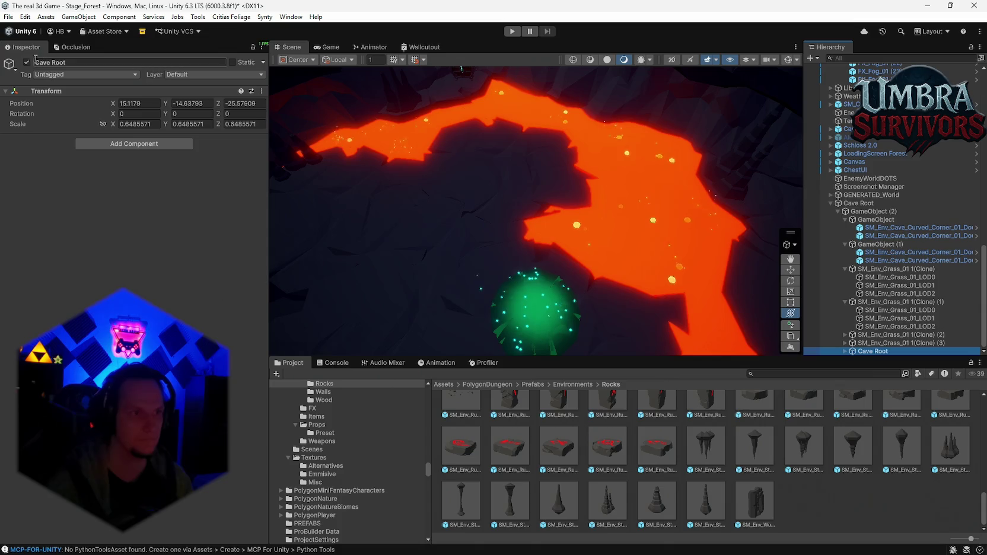
Step: Activate Cave Root and toggle it off and on to compare the terrain's cave hole
{"action": "key", "text": "f"}
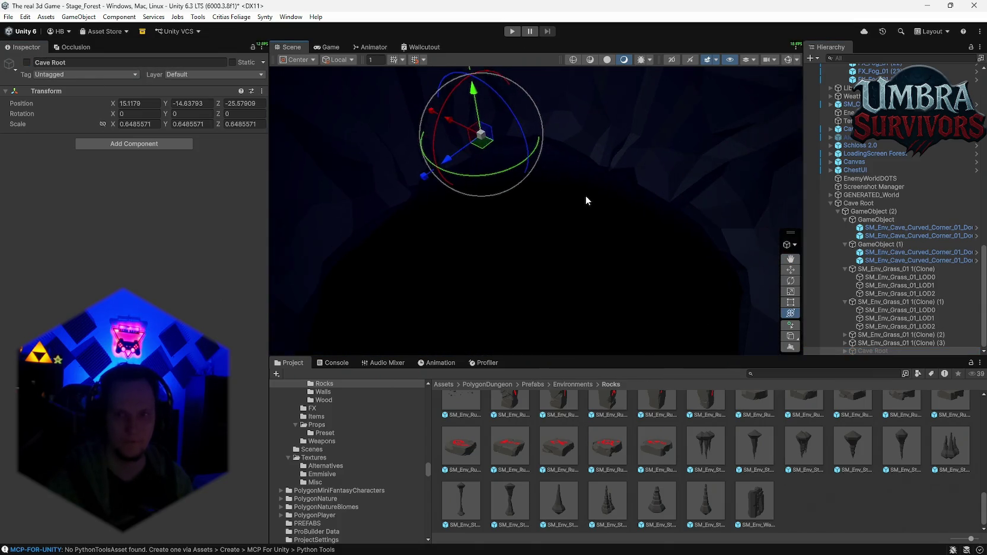
{"action": "left_click", "coordinate": [27, 62]}
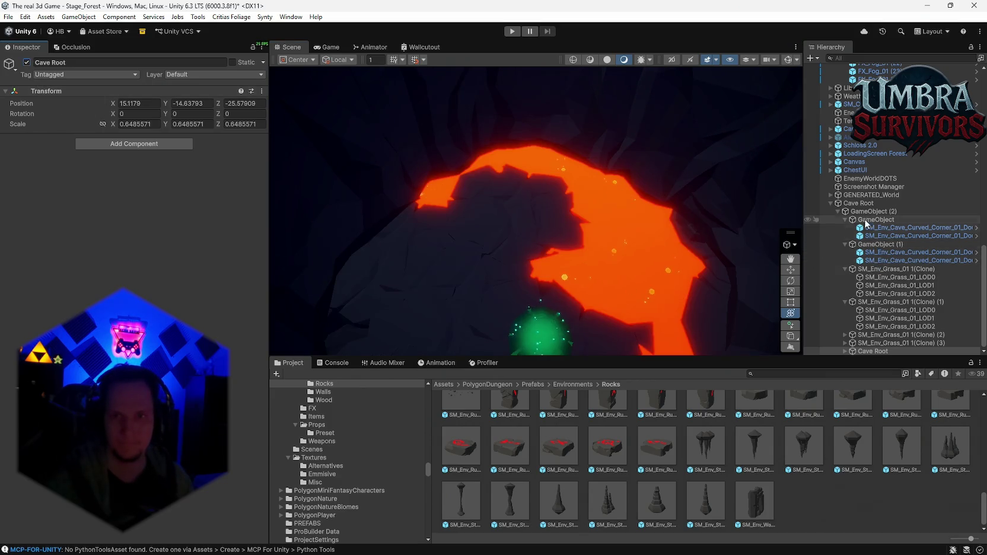
{"action": "left_click", "coordinate": [853, 204]}
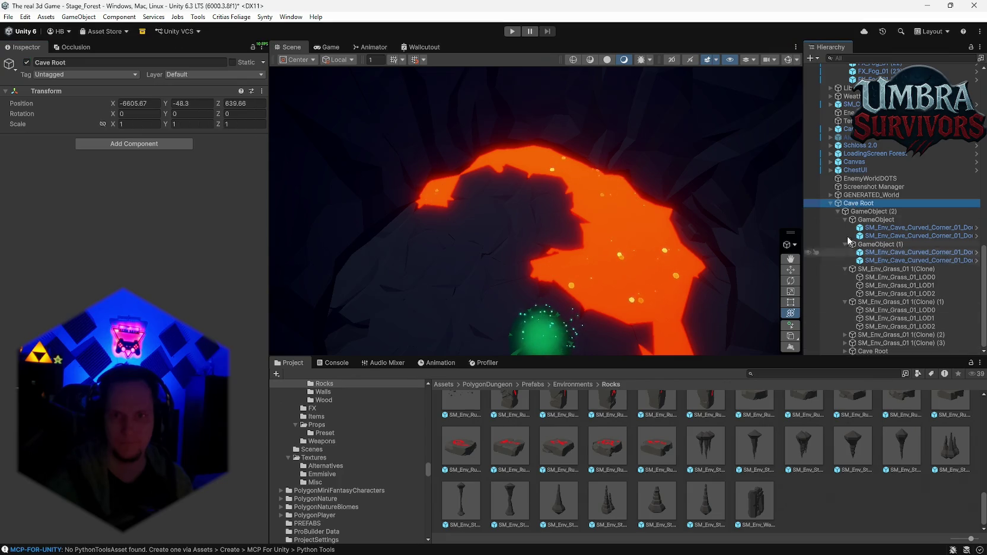
{"action": "left_click", "coordinate": [830, 204]}
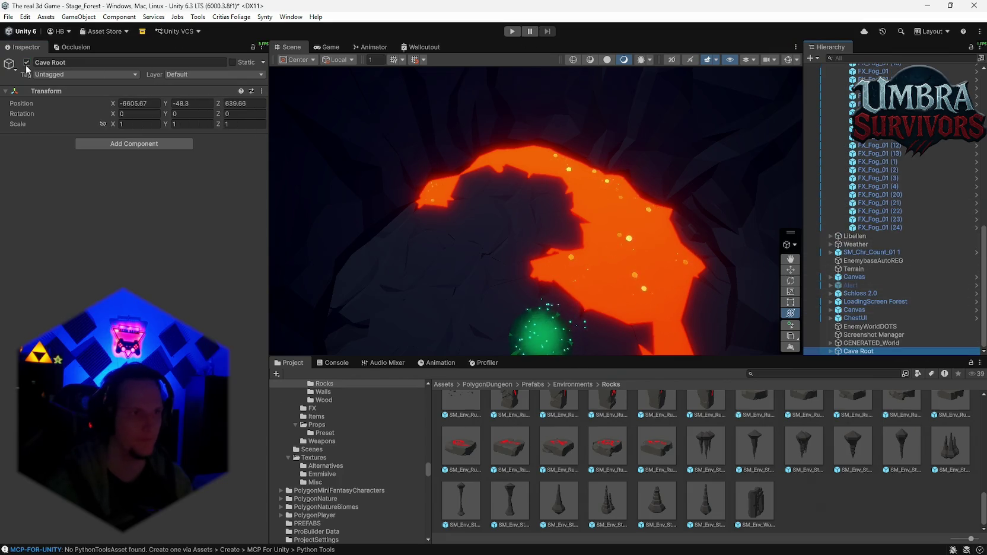
{"action": "key", "text": "alt+shift+a"}
{"action": "key", "text": "f"}
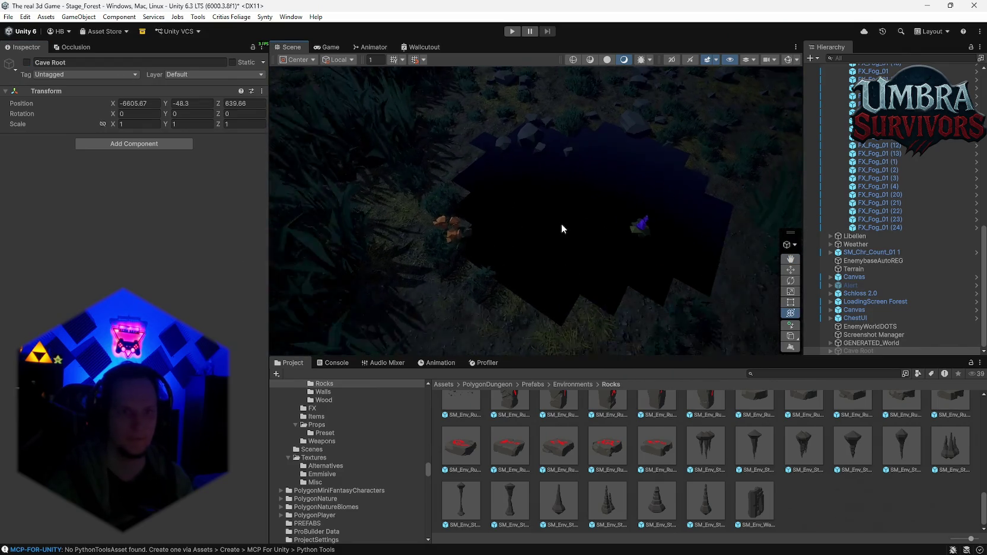
{"action": "key", "text": "alt+shift+a"}
{"action": "key", "text": "alt+shift+a"}
{"action": "key", "text": "alt+shift+a"}
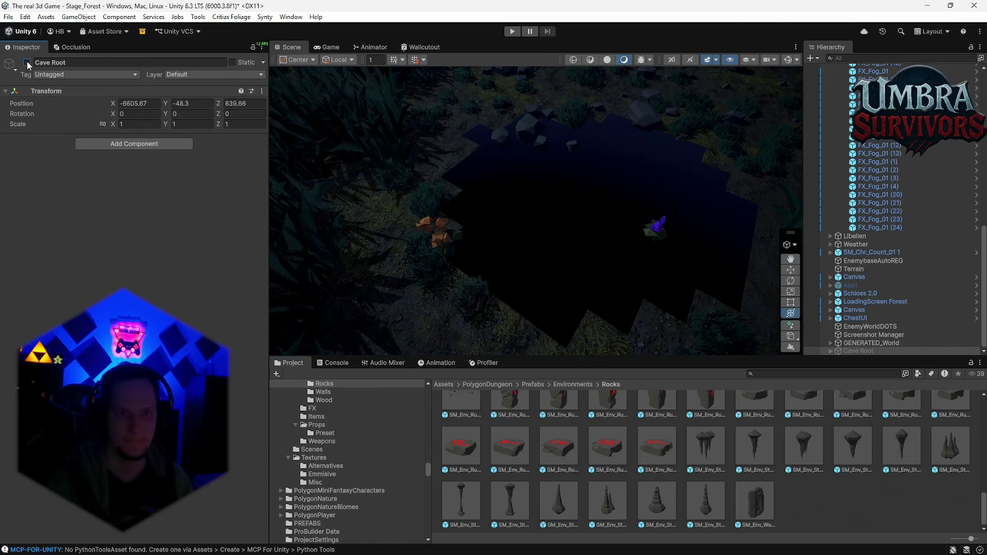
Step: Orbit and zoom to look down into the lava pit from above
{"action": "mouse_move", "coordinate": [529, 184]}
{"action": "left_mouse_down"}
{"action": "mouse_move", "coordinate": [523, 199]}
{"action": "mouse_move", "coordinate": [536, 169]}
{"action": "mouse_move", "coordinate": [531, 188]}
{"action": "mouse_move", "coordinate": [610, 228]}
{"action": "mouse_move", "coordinate": [606, 215]}
{"action": "mouse_move", "coordinate": [620, 238]}
{"action": "left_mouse_up"}
{"action": "scroll", "coordinate": [624, 233], "scroll_direction": "down", "scroll_amount": 5}
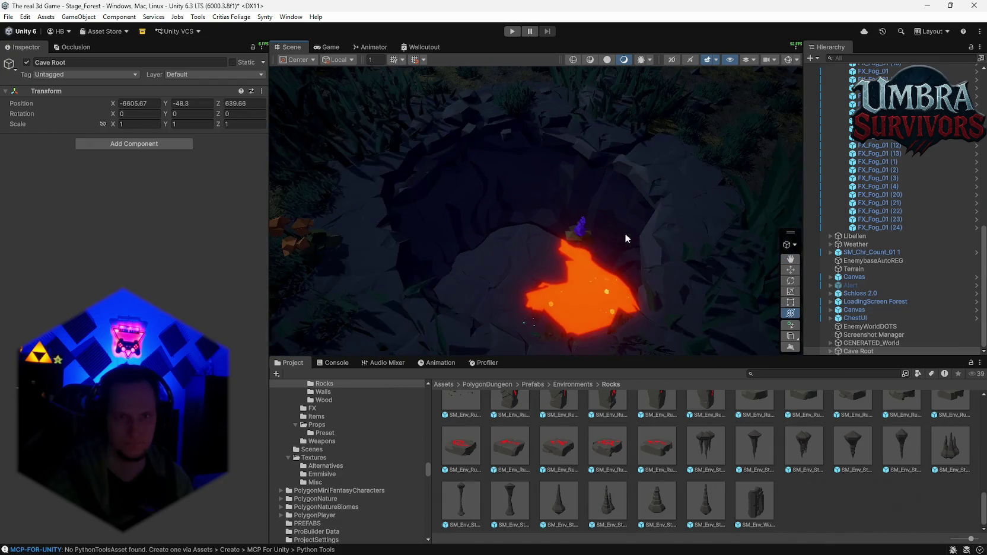
{"action": "scroll", "coordinate": [615, 237], "scroll_direction": "up", "scroll_amount": 5}
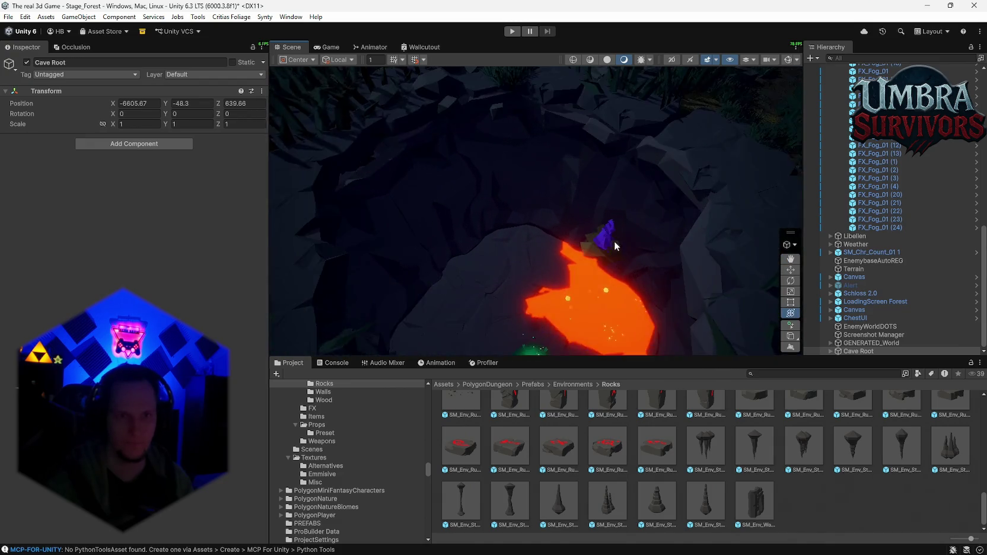
{"action": "scroll", "coordinate": [617, 235], "scroll_direction": "up", "scroll_amount": 5}
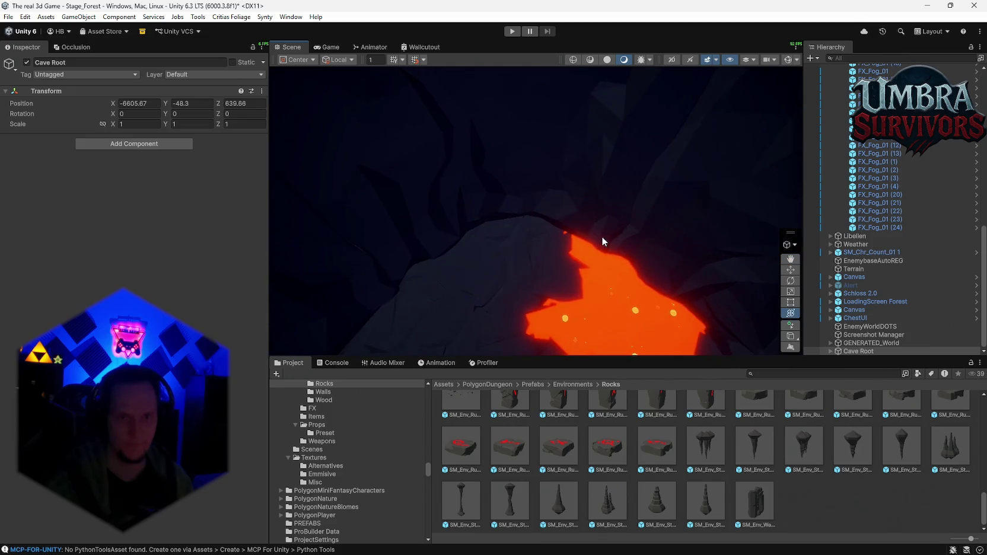
{"action": "mouse_move", "coordinate": [602, 236]}
{"action": "left_mouse_down"}
{"action": "mouse_move", "coordinate": [614, 241]}
{"action": "mouse_move", "coordinate": [629, 222]}
{"action": "mouse_move", "coordinate": [612, 253]}
{"action": "mouse_move", "coordinate": [606, 172]}
{"action": "mouse_move", "coordinate": [608, 184]}
{"action": "left_mouse_up"}
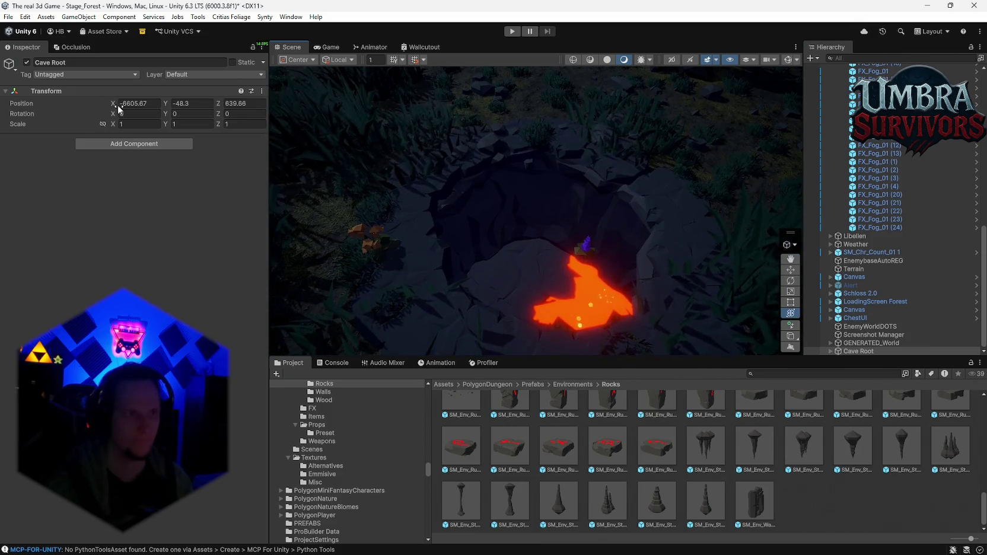
{"action": "scroll", "coordinate": [681, 471], "scroll_direction": "up", "scroll_amount": 3}
{"action": "scroll", "coordinate": [682, 469], "scroll_direction": "up", "scroll_amount": 5}
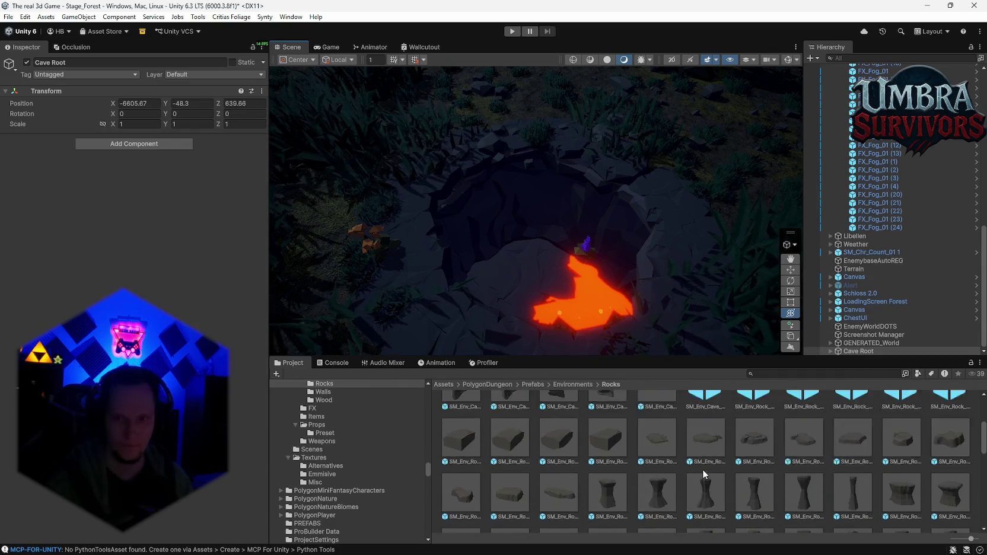
Step: Search 'stage_' and open Stage_Forest > Event POI > Cave Stage 1
{"action": "left_click", "coordinate": [774, 375]}
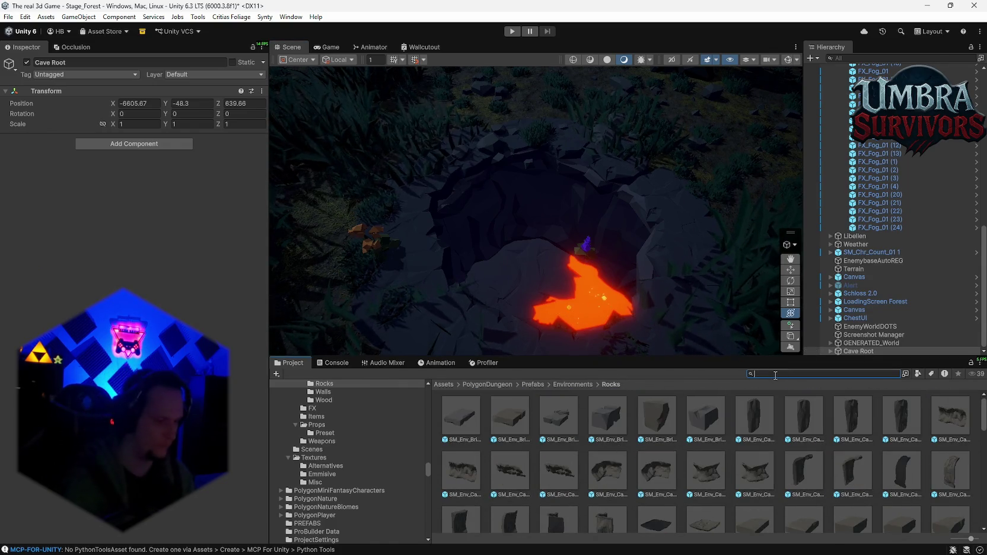
{"action": "type", "text": "stage_"}
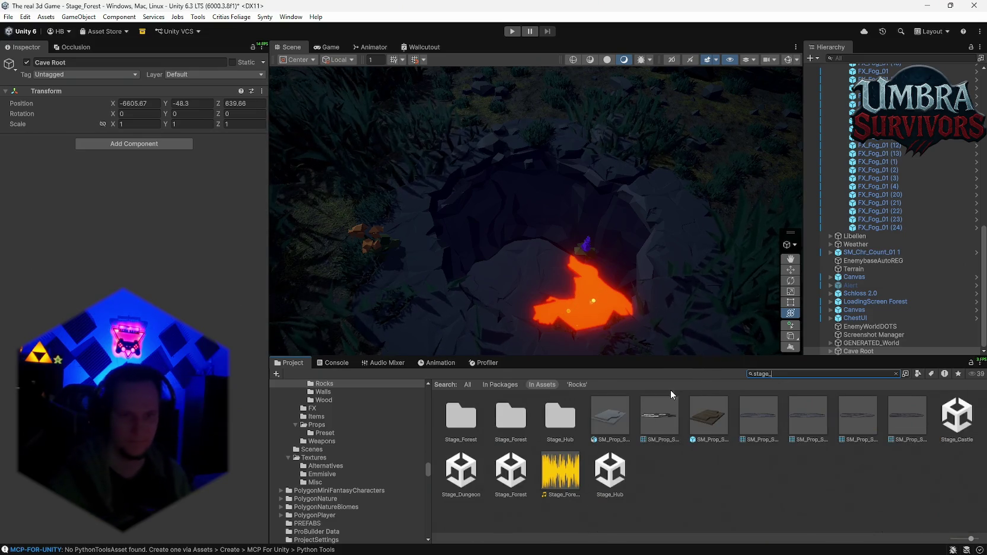
{"action": "double_click", "coordinate": [510, 428]}
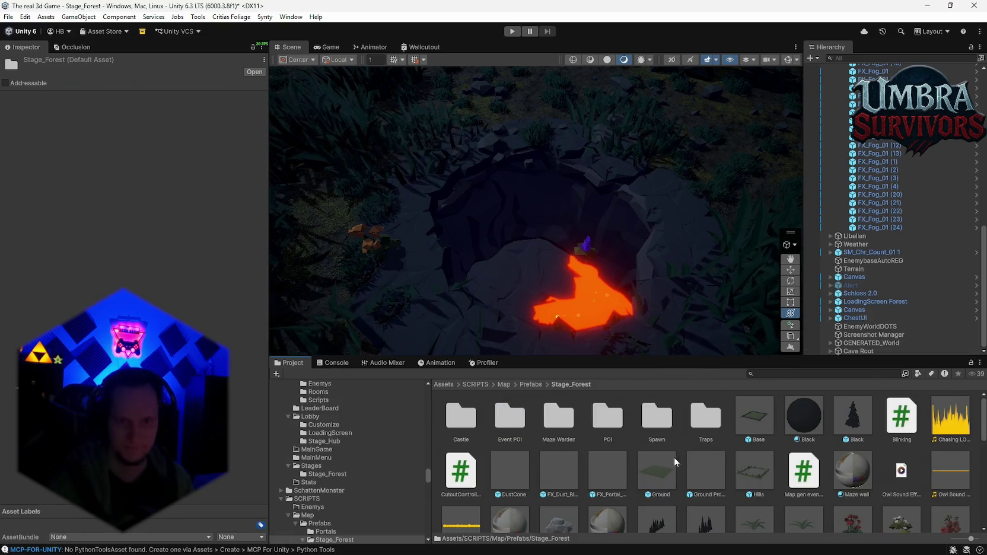
{"action": "double_click", "coordinate": [511, 425]}
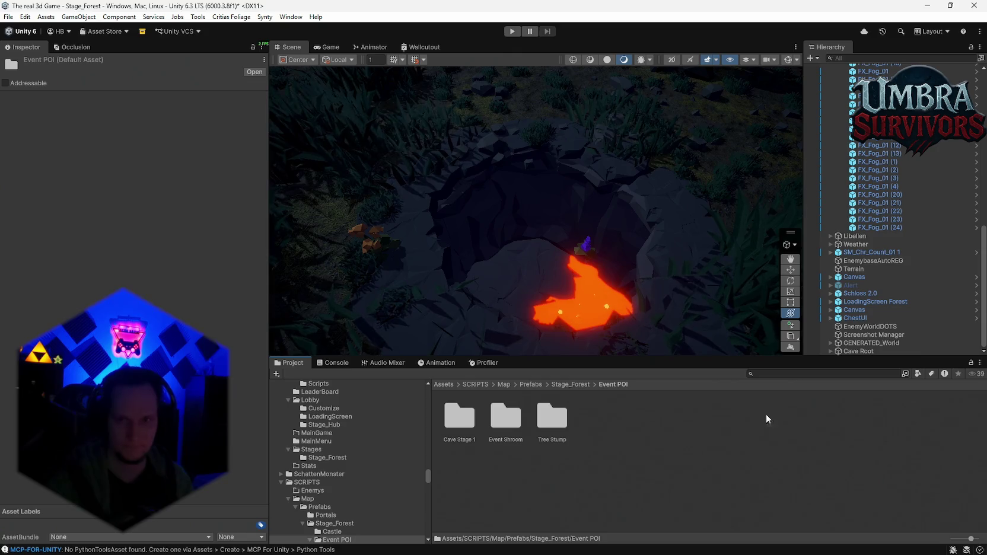
{"action": "double_click", "coordinate": [458, 425]}
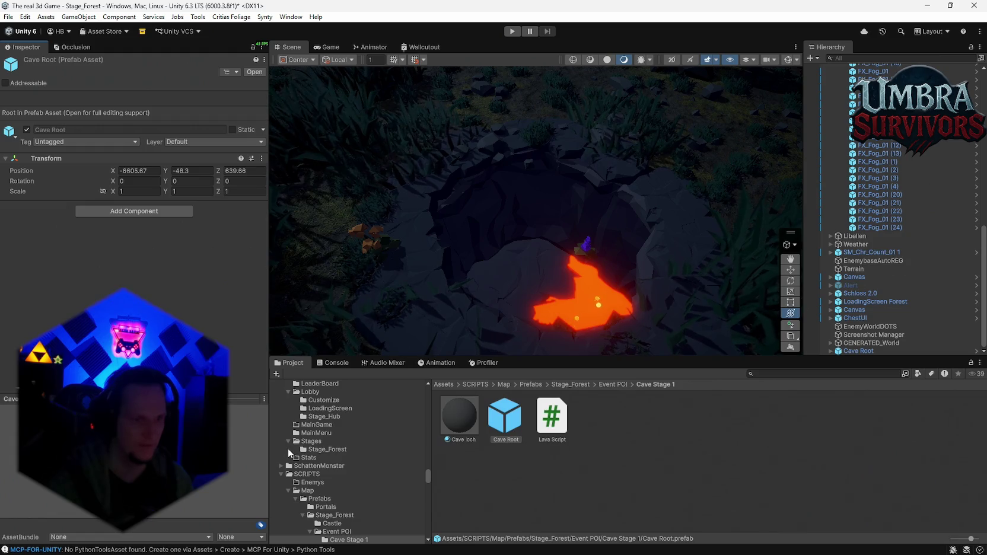
Step: Float the Cave Root preview, rotate it to a top view, then close it
{"action": "left_click", "coordinate": [263, 399]}
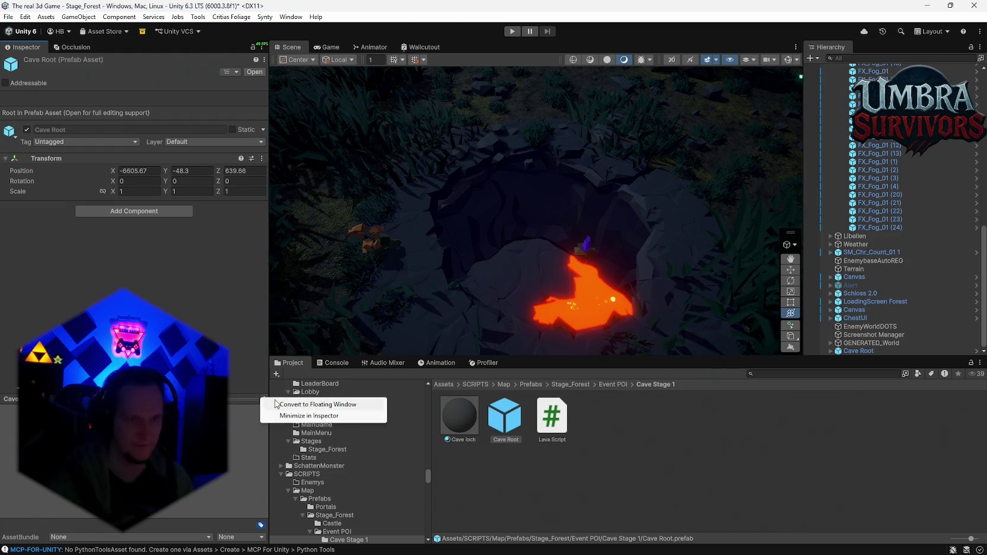
{"action": "left_click", "coordinate": [308, 404]}
{"action": "mouse_move", "coordinate": [600, 248]}
{"action": "left_mouse_down"}
{"action": "mouse_move", "coordinate": [611, 383]}
{"action": "mouse_move", "coordinate": [601, 256]}
{"action": "mouse_move", "coordinate": [565, 243]}
{"action": "mouse_move", "coordinate": [601, 108]}
{"action": "mouse_move", "coordinate": [434, 178]}
{"action": "mouse_move", "coordinate": [342, 243]}
{"action": "mouse_move", "coordinate": [337, 313]}
{"action": "mouse_move", "coordinate": [572, 316]}
{"action": "mouse_move", "coordinate": [656, 358]}
{"action": "mouse_move", "coordinate": [639, 449]}
{"action": "mouse_move", "coordinate": [656, 330]}
{"action": "mouse_move", "coordinate": [741, 201]}
{"action": "mouse_move", "coordinate": [771, 285]}
{"action": "mouse_move", "coordinate": [789, 249]}
{"action": "left_mouse_up"}
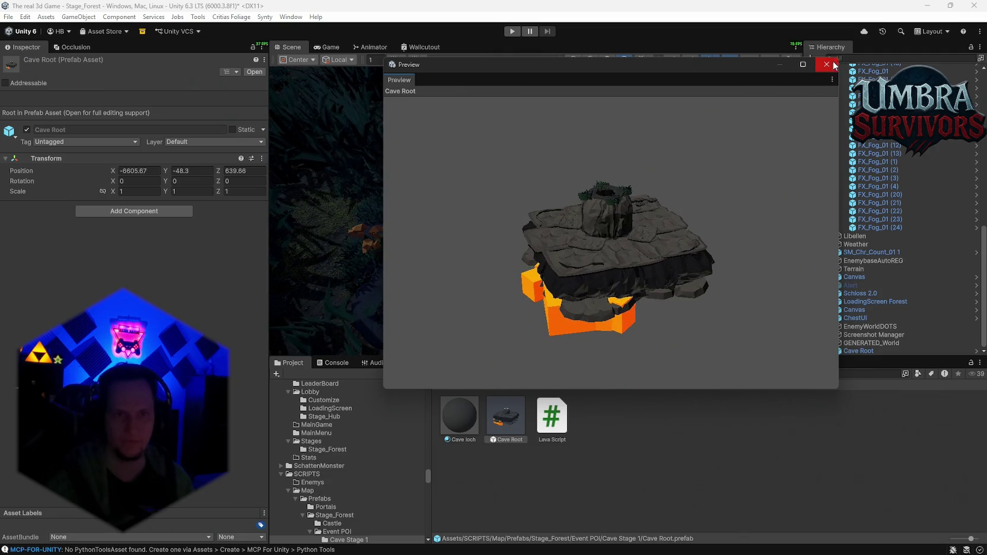
{"action": "left_click", "coordinate": [826, 64]}
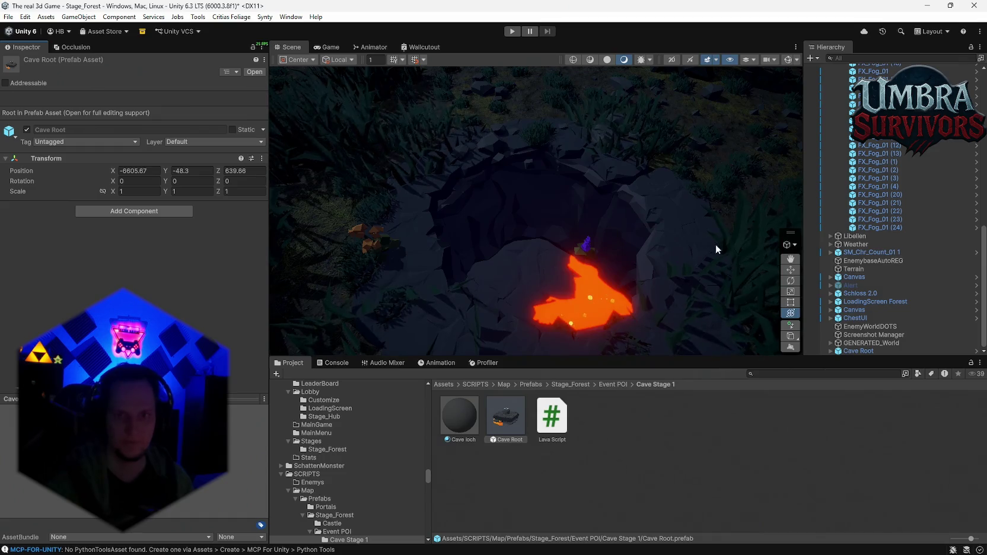
Step: Select the four SM_Env_Grass_01 clones under Cave Root and raise them upward
{"action": "left_click", "coordinate": [830, 351], "text": "alt"}
{"action": "left_click", "coordinate": [892, 227]}
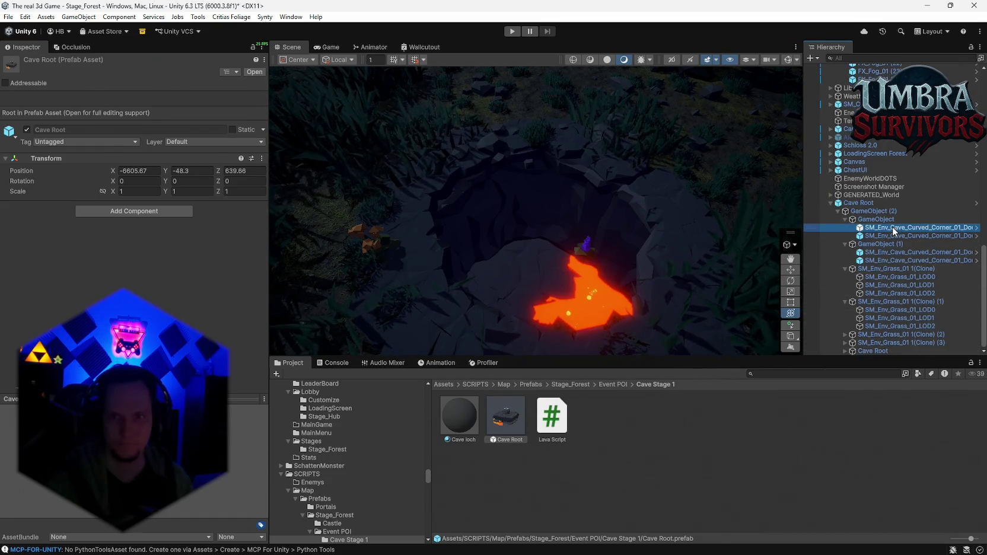
{"action": "left_click", "coordinate": [898, 277]}
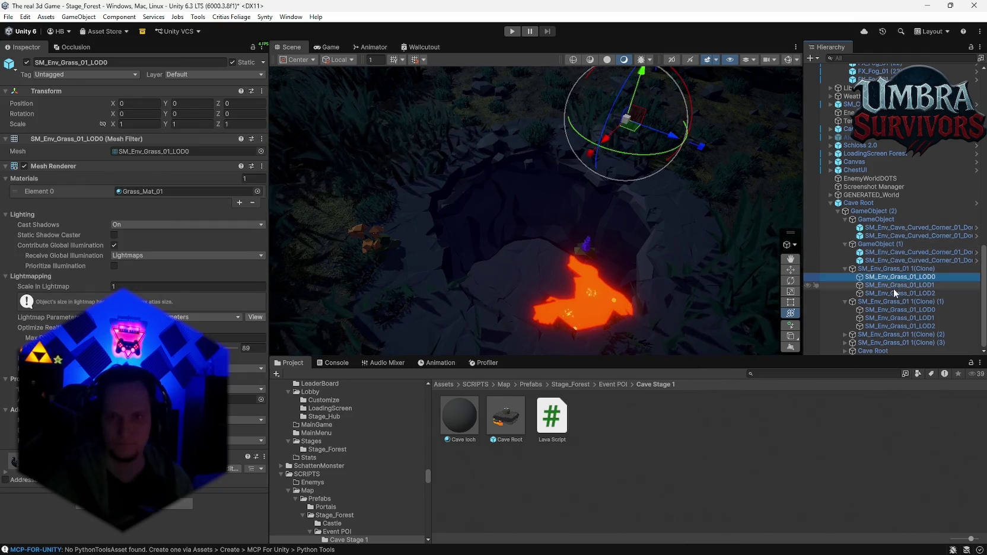
{"action": "left_click", "coordinate": [892, 293], "text": "ctrl"}
{"action": "left_click", "coordinate": [890, 286], "text": "ctrl"}
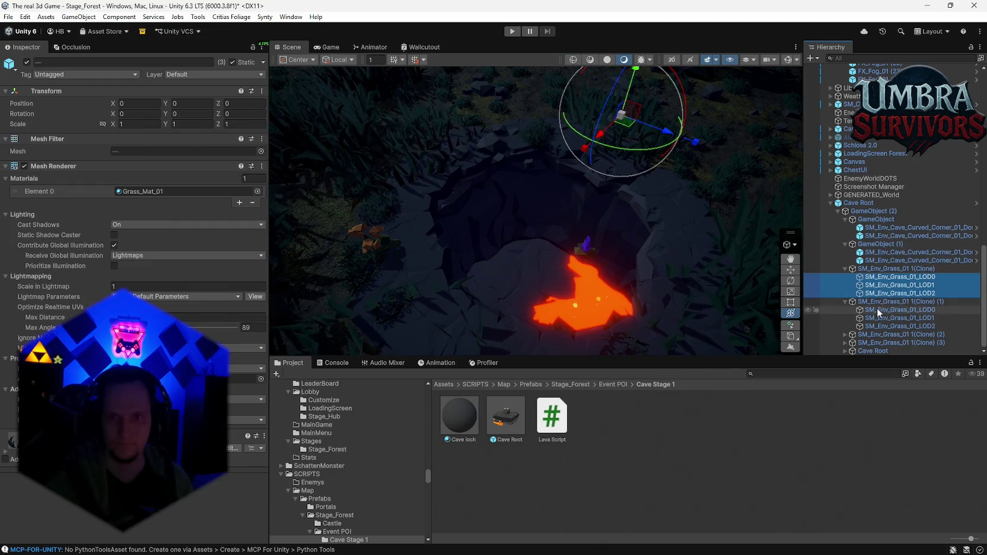
{"action": "left_click", "coordinate": [889, 310], "text": "ctrl"}
{"action": "left_click", "coordinate": [889, 318], "text": "ctrl"}
{"action": "left_click", "coordinate": [889, 326], "text": "ctrl"}
{"action": "left_click", "coordinate": [889, 301]}
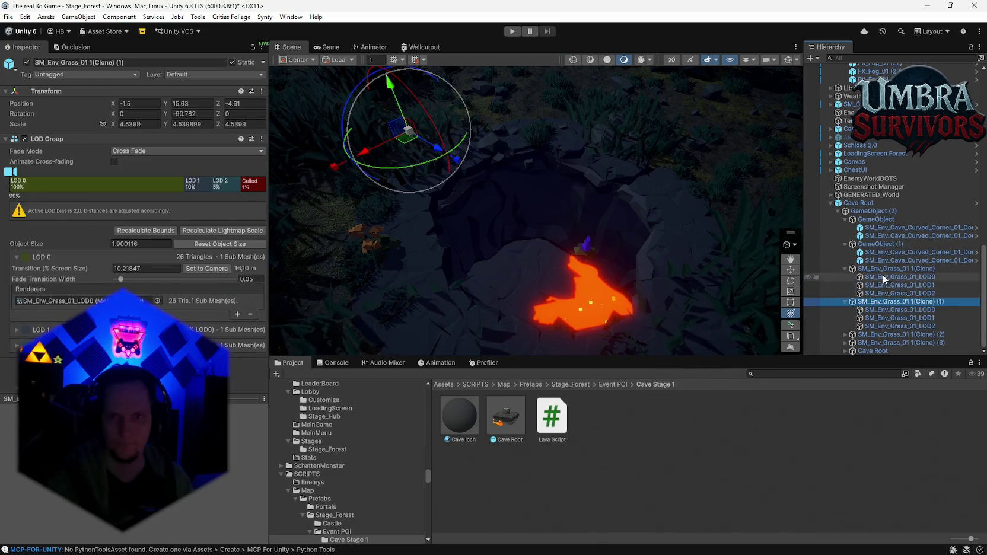
{"action": "left_click", "coordinate": [889, 268], "text": "ctrl"}
{"action": "left_click", "coordinate": [895, 335], "text": "ctrl"}
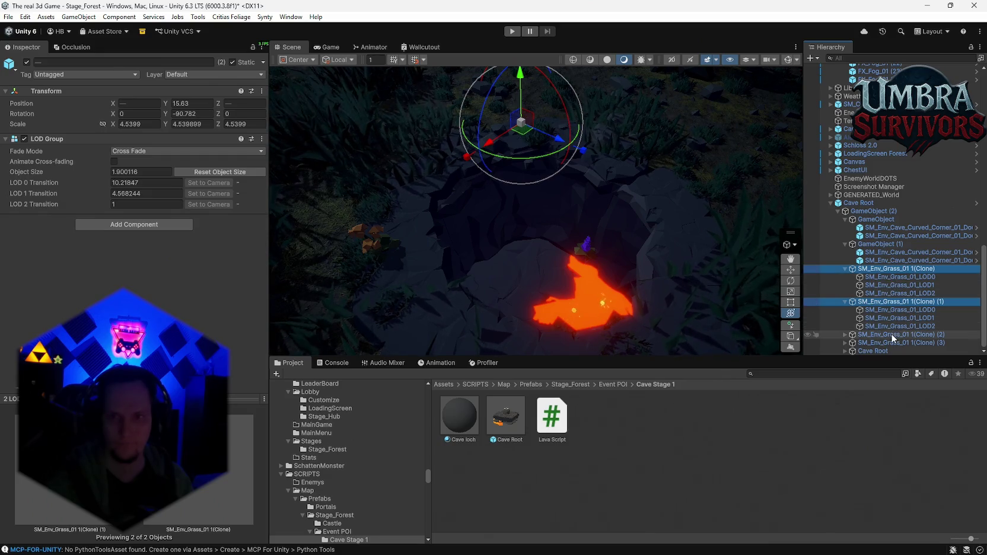
{"action": "left_click", "coordinate": [895, 343], "text": "ctrl"}
{"action": "mouse_move", "coordinate": [551, 171]}
{"action": "left_mouse_down"}
{"action": "mouse_move", "coordinate": [537, 117]}
{"action": "mouse_move", "coordinate": [545, 135]}
{"action": "mouse_move", "coordinate": [625, 136]}
{"action": "mouse_move", "coordinate": [638, 160]}
{"action": "mouse_move", "coordinate": [597, 181]}
{"action": "mouse_move", "coordinate": [633, 210]}
{"action": "left_mouse_up"}
Step: Apply all overrides to the Cave Root prefab
{"action": "left_click", "coordinate": [858, 203]}
{"action": "left_click", "coordinate": [89, 102]}
{"action": "left_click", "coordinate": [154, 239]}
{"action": "left_click_drag", "start_coordinate": [558, 340], "coordinate": [568, 191]}
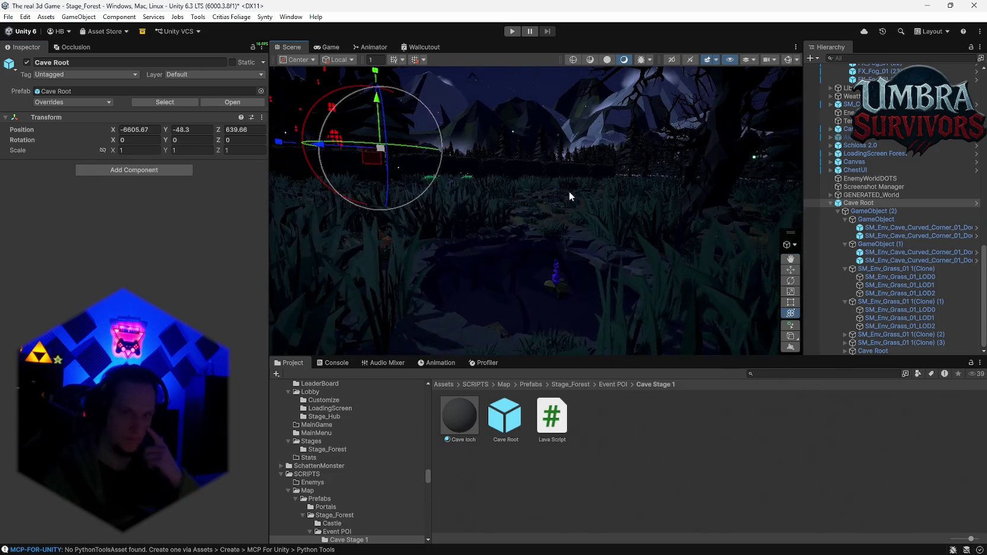
{"action": "mouse_move", "coordinate": [572, 234]}
{"action": "left_mouse_down", "text": "alt"}
{"action": "mouse_move", "coordinate": [570, 267]}
{"action": "mouse_move", "coordinate": [590, 230]}
{"action": "mouse_move", "coordinate": [613, 262]}
{"action": "mouse_move", "coordinate": [624, 224]}
{"action": "left_mouse_up", "text": "alt"}
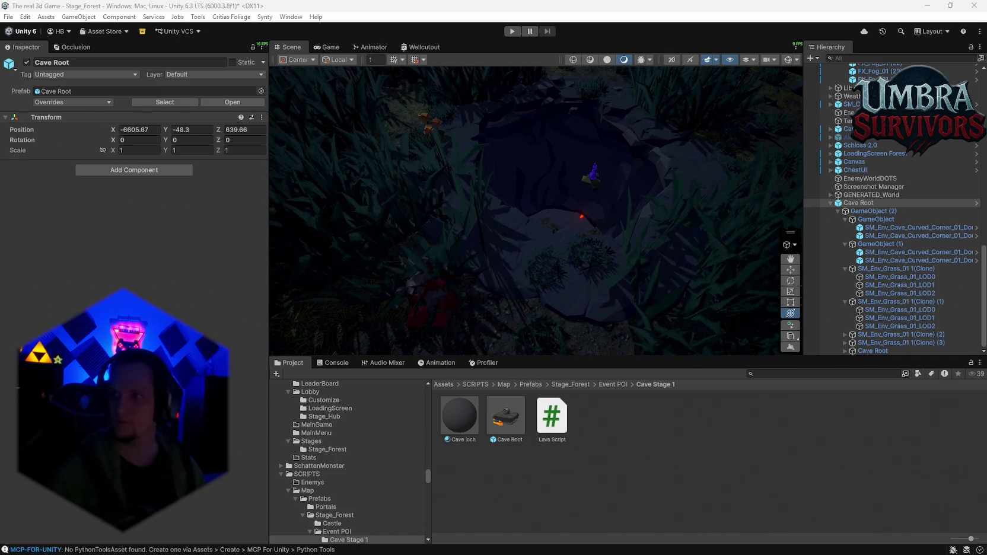
Step: Search the project for 'mapg' and select the MapGenerator script
{"action": "left_click", "coordinate": [782, 374]}
{"action": "type", "text": "map"}
{"action": "scroll", "coordinate": [645, 429], "scroll_direction": "down", "scroll_amount": 10}
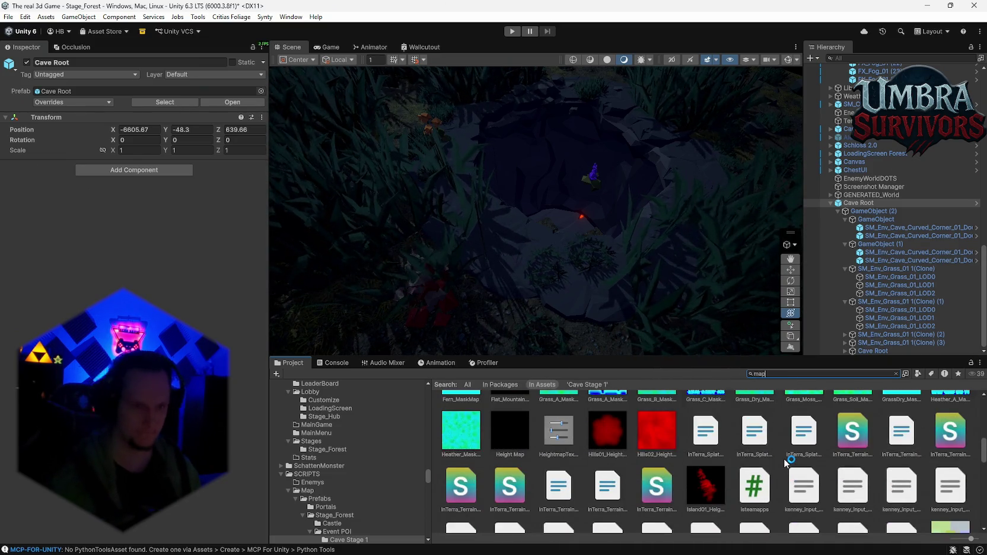
{"action": "type", "text": "g"}
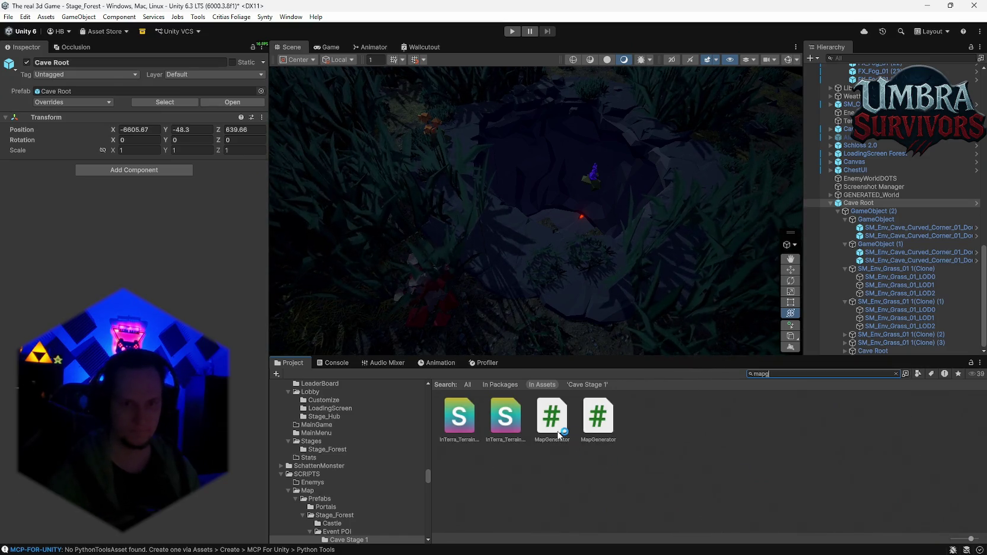
{"action": "left_click", "coordinate": [556, 432]}
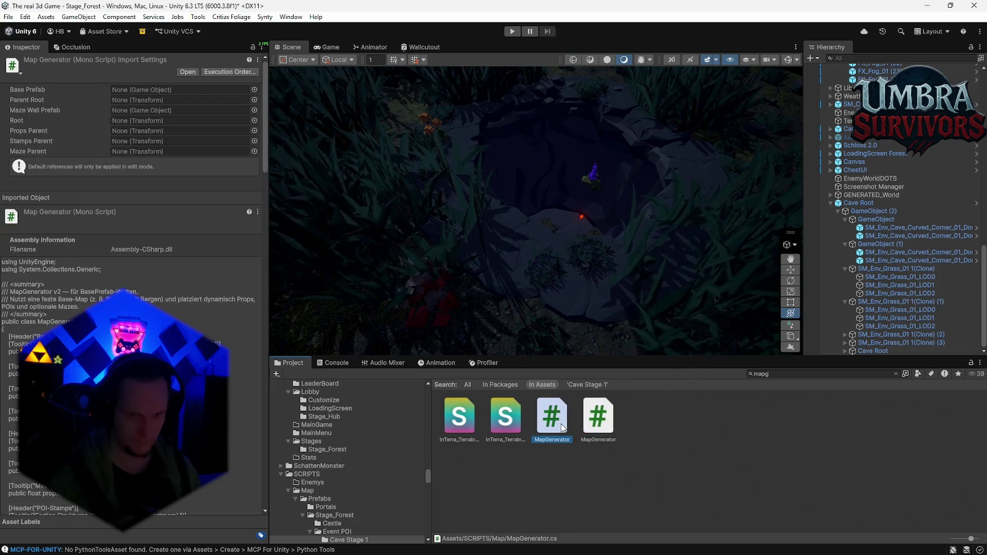
Step: Select WorldGen and locate its Map Generator's assigned WorldGenConfig asset
{"action": "scroll", "coordinate": [889, 208], "scroll_direction": "up", "scroll_amount": 15}
{"action": "left_click", "coordinate": [847, 117]}
{"action": "left_click", "coordinate": [262, 139]}
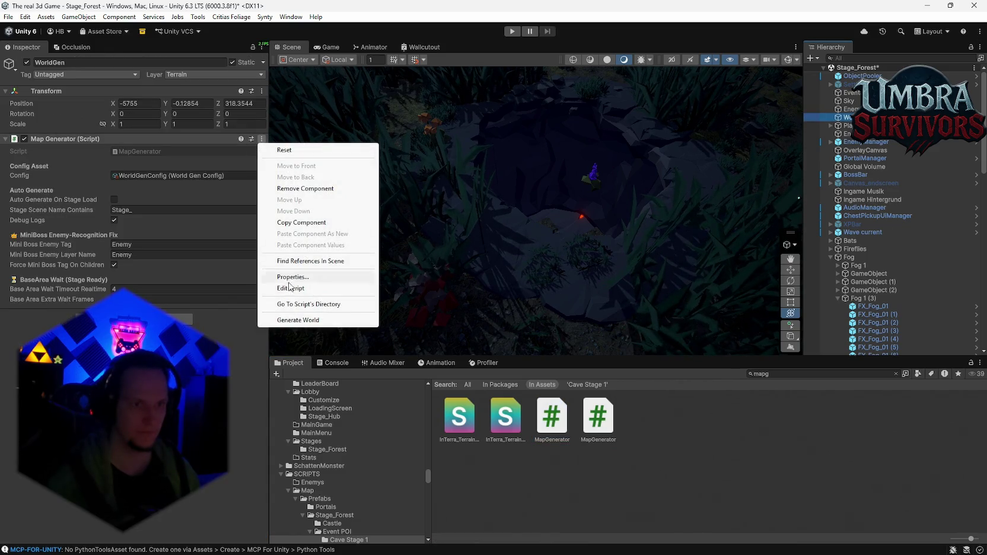
{"action": "left_click", "coordinate": [290, 288]}
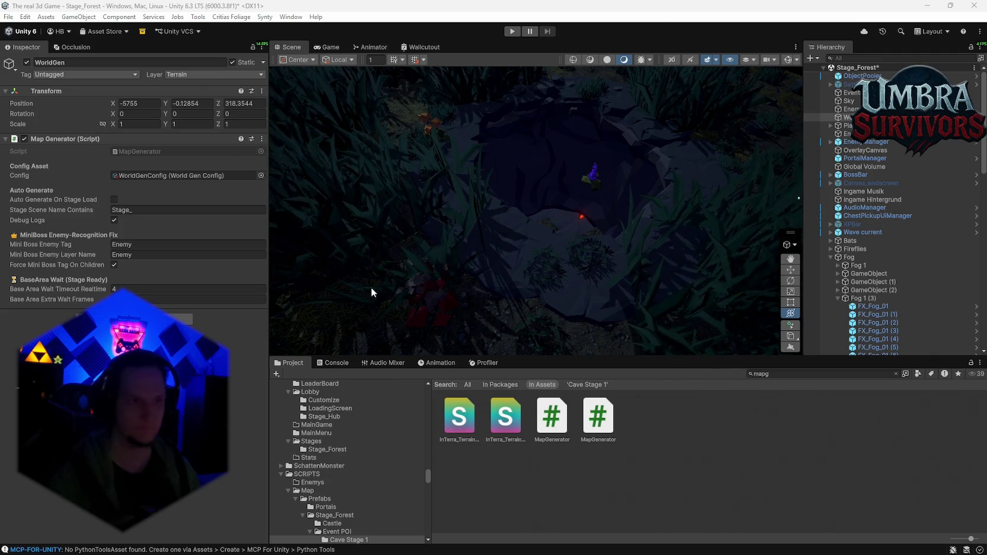
{"action": "left_click", "coordinate": [130, 176]}
Step: Show the WorldGenConfig settings and scroll through them
{"action": "left_click", "coordinate": [702, 510]}
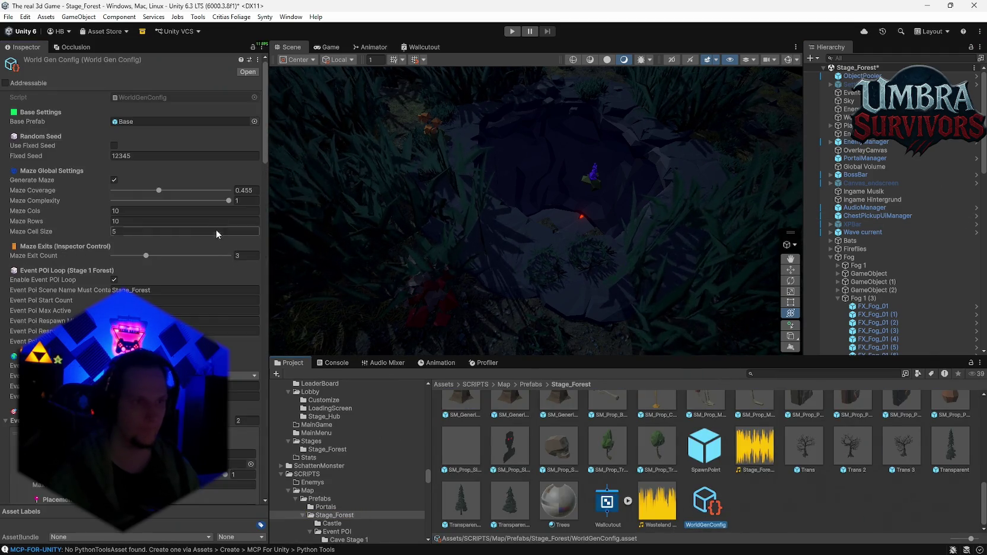
{"action": "scroll", "coordinate": [224, 186], "scroll_direction": "down", "scroll_amount": 15}
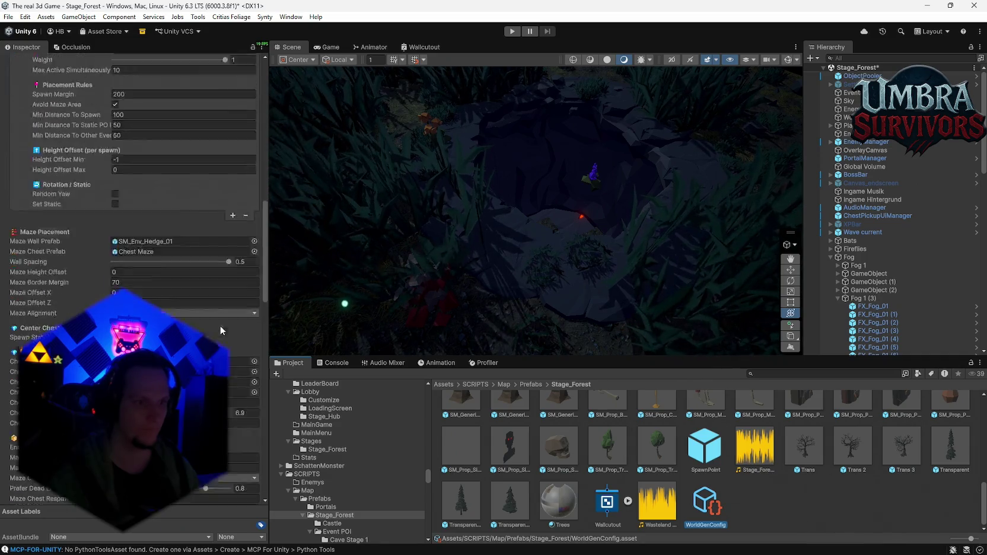
{"action": "scroll", "coordinate": [249, 372], "scroll_direction": "up", "scroll_amount": 15}
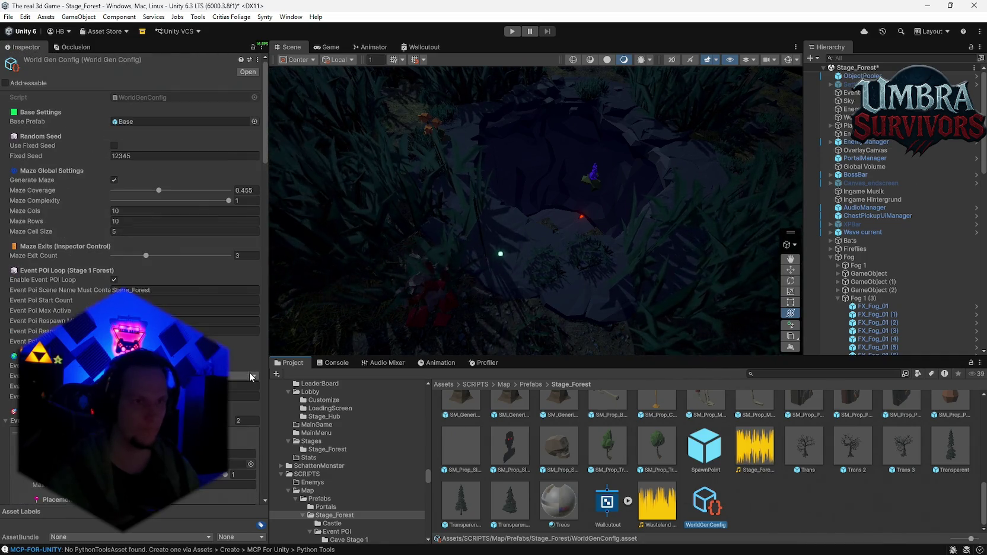
Step: Browse the Stage_Forest prefab folder and move the Scene view onto the forest Terrain
{"action": "left_click", "coordinate": [278, 72]}
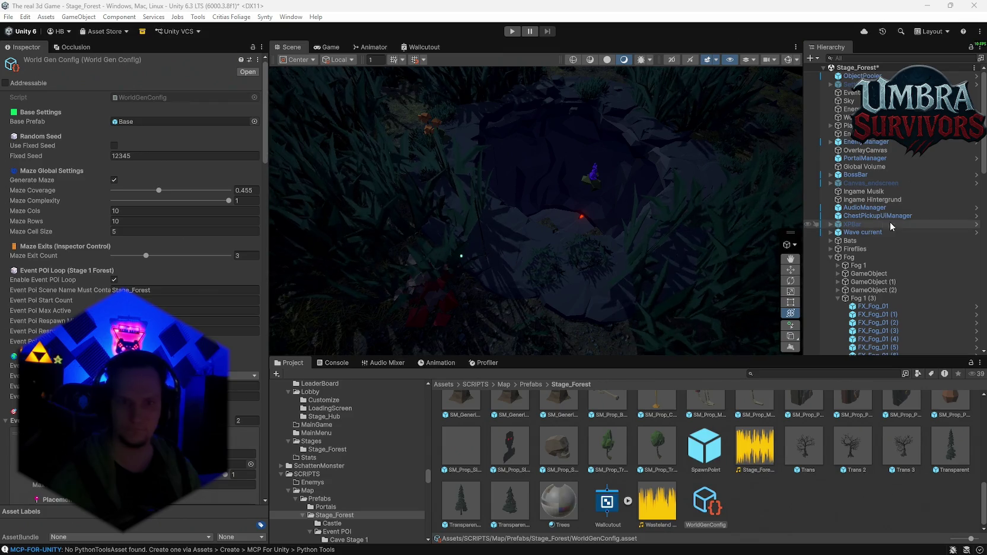
{"action": "scroll", "coordinate": [666, 453], "scroll_direction": "up", "scroll_amount": 5}
{"action": "scroll", "coordinate": [666, 453], "scroll_direction": "up", "scroll_amount": 5}
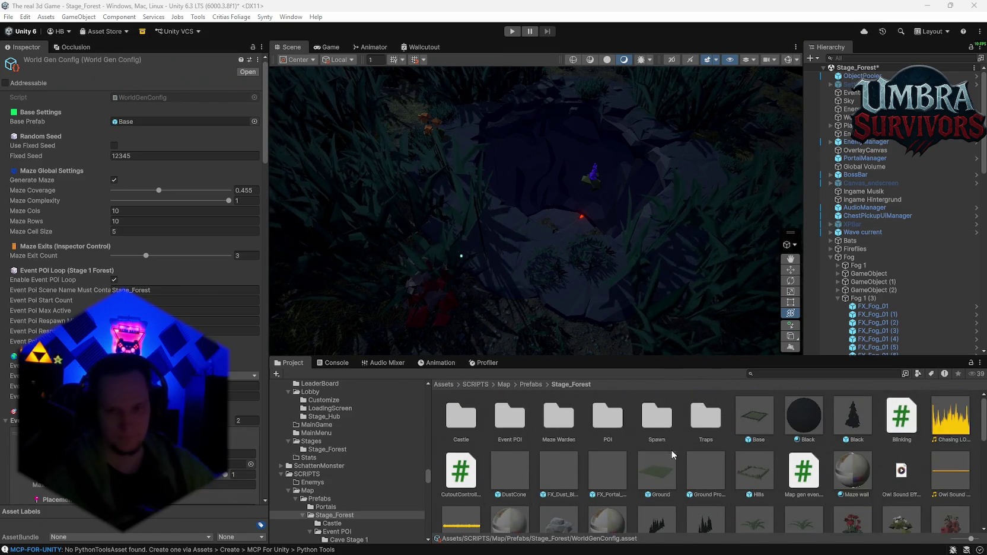
{"action": "scroll", "coordinate": [673, 439], "scroll_direction": "down", "scroll_amount": 8}
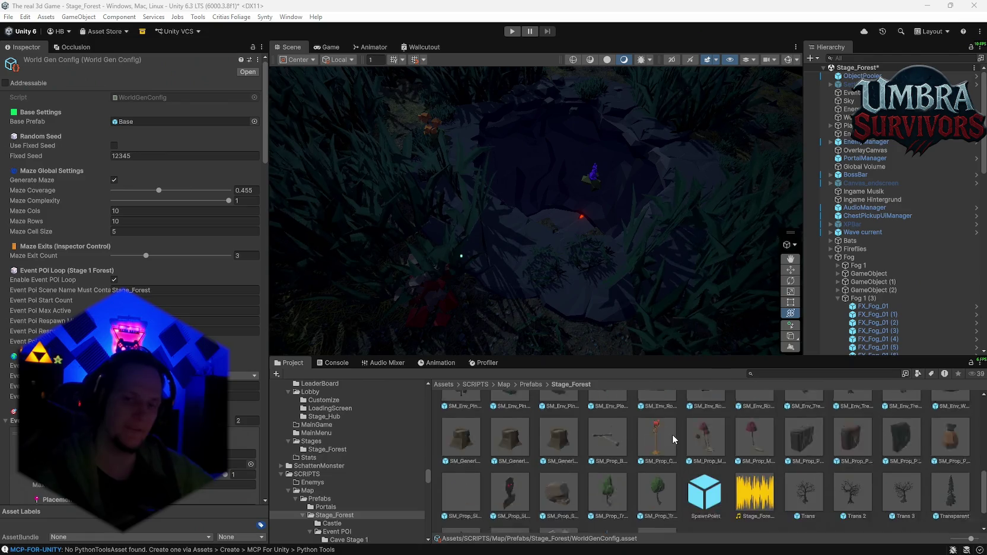
{"action": "left_click_drag", "start_coordinate": [470, 161], "coordinate": [495, 289]}
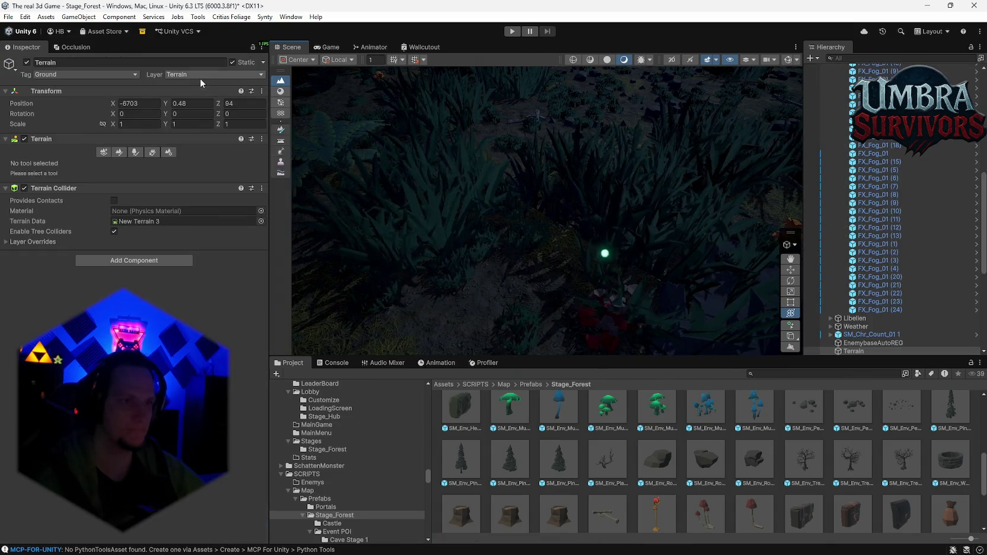
Step: Select the four SM_Env_Cave_Curved_Corner pieces under Cave Root
{"action": "mouse_move", "coordinate": [385, 157]}
{"action": "left_mouse_down"}
{"action": "mouse_move", "coordinate": [357, 120]}
{"action": "mouse_move", "coordinate": [488, 174]}
{"action": "mouse_move", "coordinate": [574, 141]}
{"action": "mouse_move", "coordinate": [566, 215]}
{"action": "mouse_move", "coordinate": [645, 112]}
{"action": "left_mouse_up"}
{"action": "left_click", "coordinate": [557, 194]}
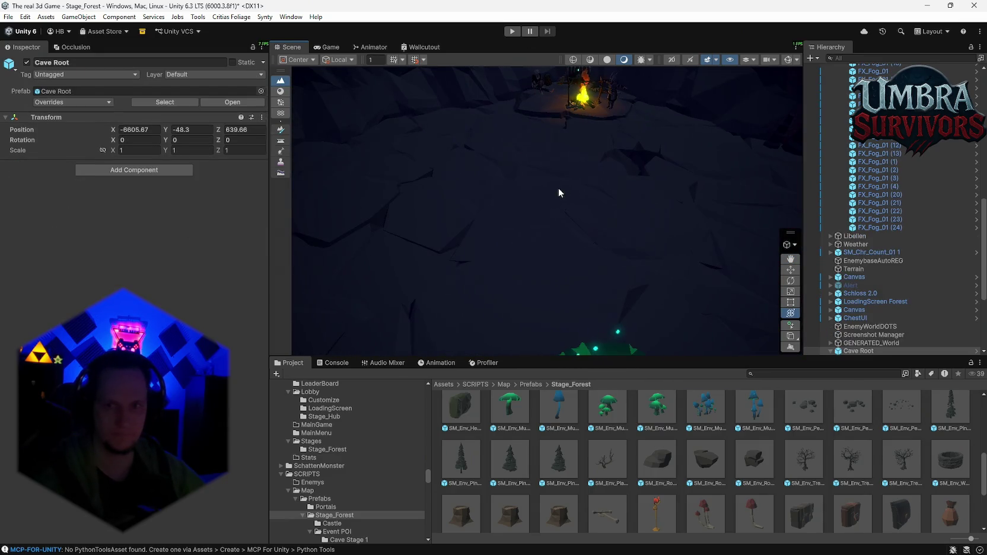
{"action": "scroll", "coordinate": [889, 267], "scroll_direction": "down", "scroll_amount": 5}
{"action": "left_click", "coordinate": [876, 219]}
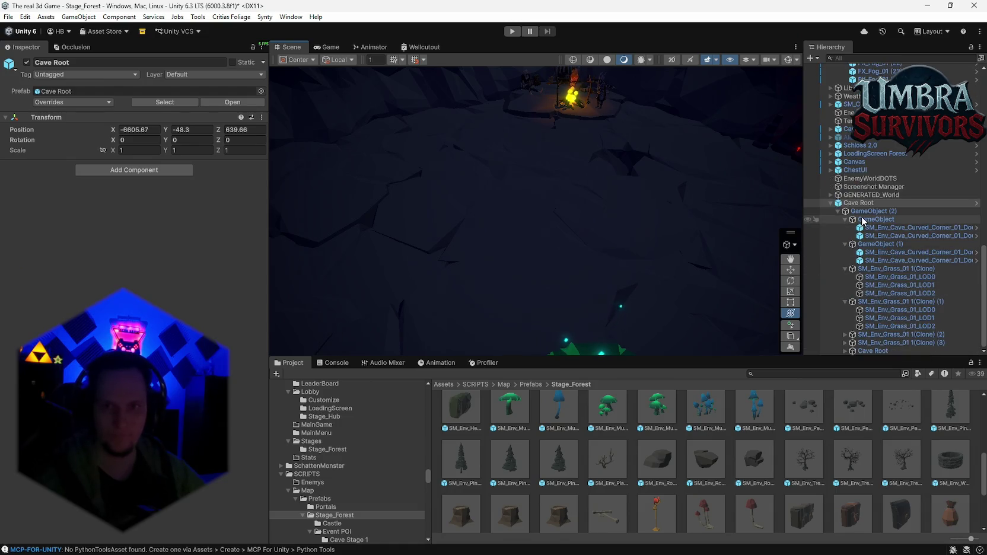
{"action": "left_click_drag", "start_coordinate": [629, 212], "coordinate": [688, 205]}
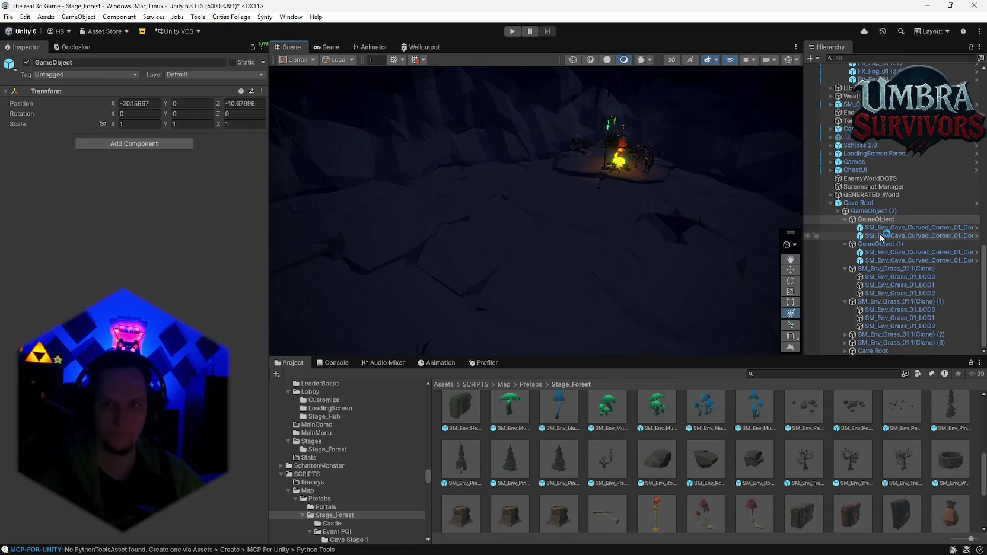
{"action": "left_click", "coordinate": [878, 228]}
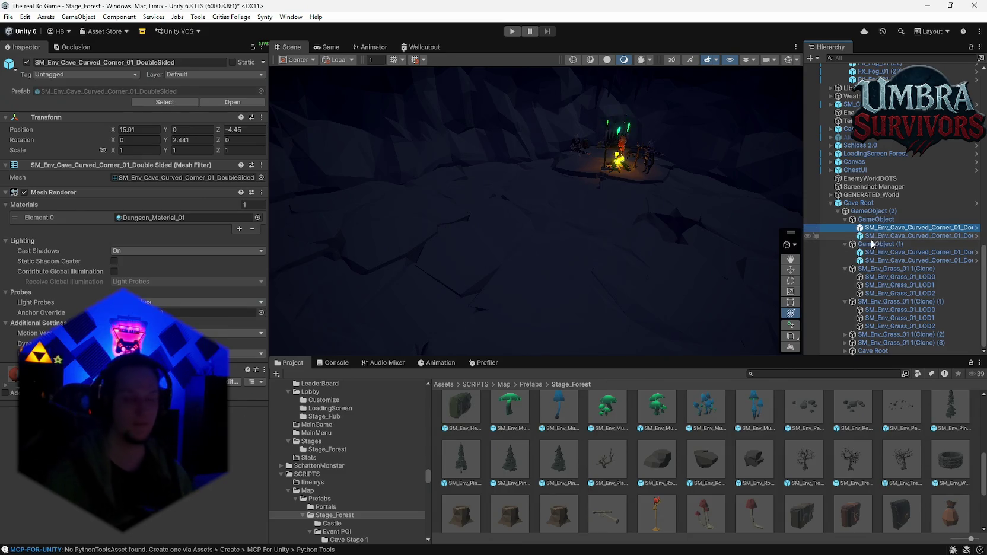
{"action": "left_click", "coordinate": [884, 236], "text": "shift"}
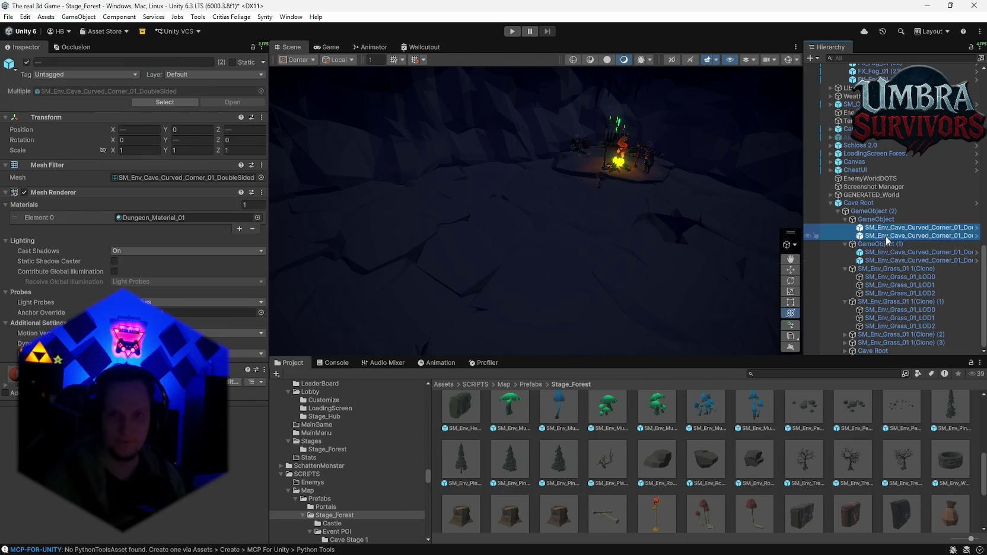
{"action": "left_click", "coordinate": [874, 252], "text": "ctrl"}
{"action": "left_click", "coordinate": [875, 260], "text": "ctrl"}
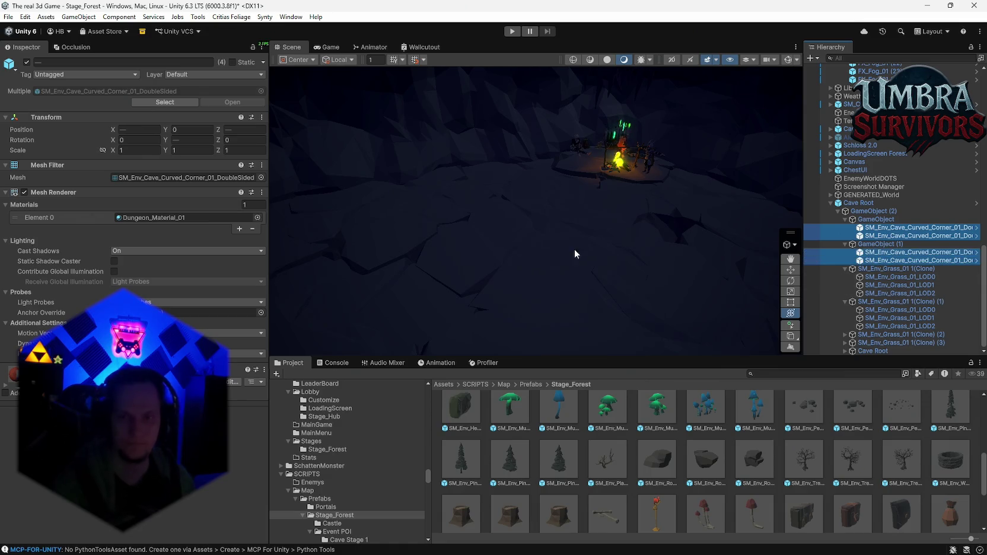
Step: Add a Mesh Collider to the corner pieces and tag them Ground
{"action": "left_click", "coordinate": [130, 416]}
{"action": "left_click", "coordinate": [130, 524]}
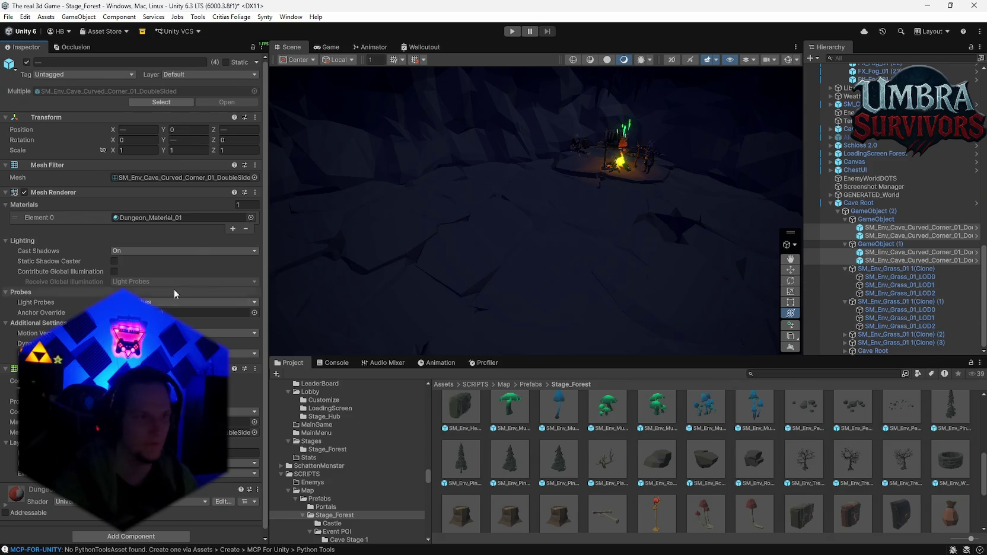
{"action": "left_click", "coordinate": [62, 75]}
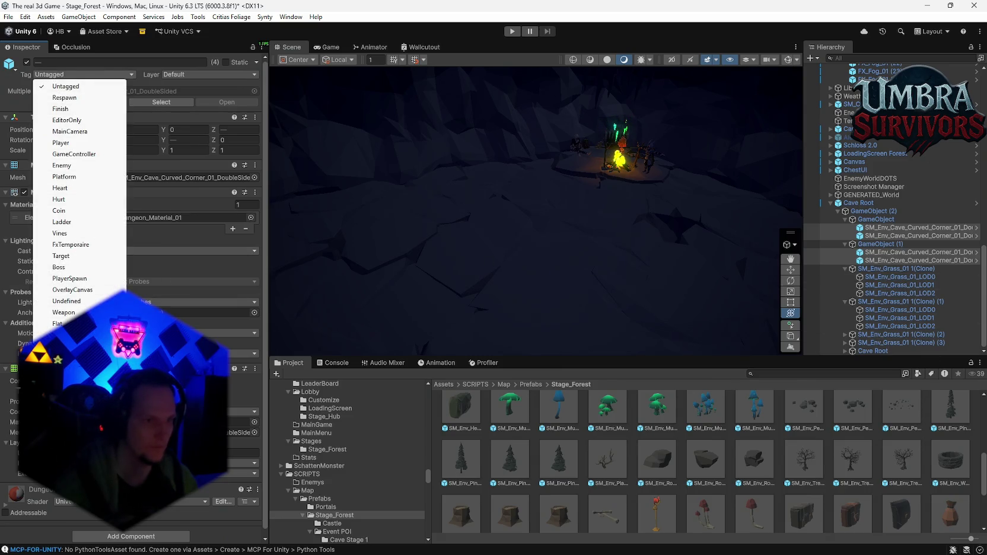
{"action": "left_click", "coordinate": [65, 335]}
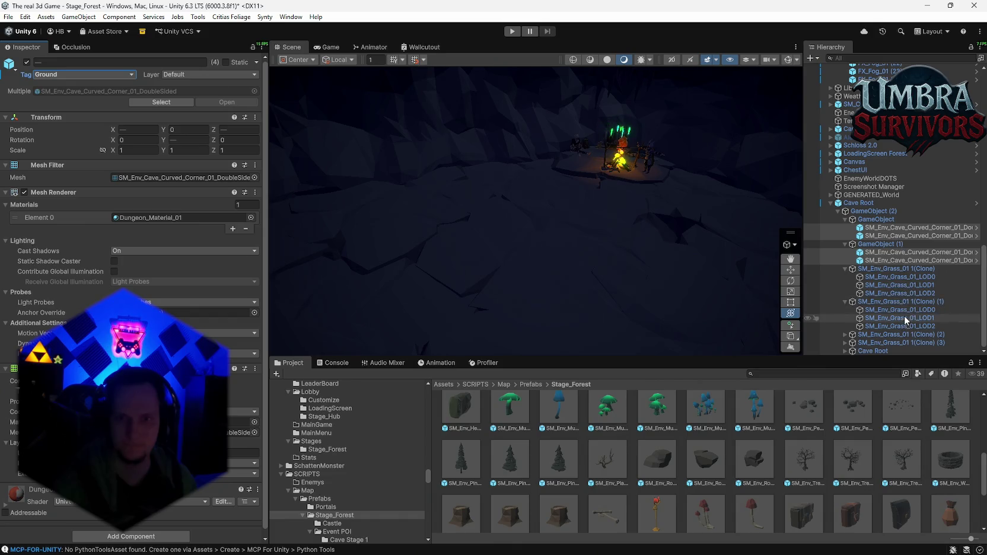
{"action": "scroll", "coordinate": [860, 324], "scroll_direction": "down", "scroll_amount": 3}
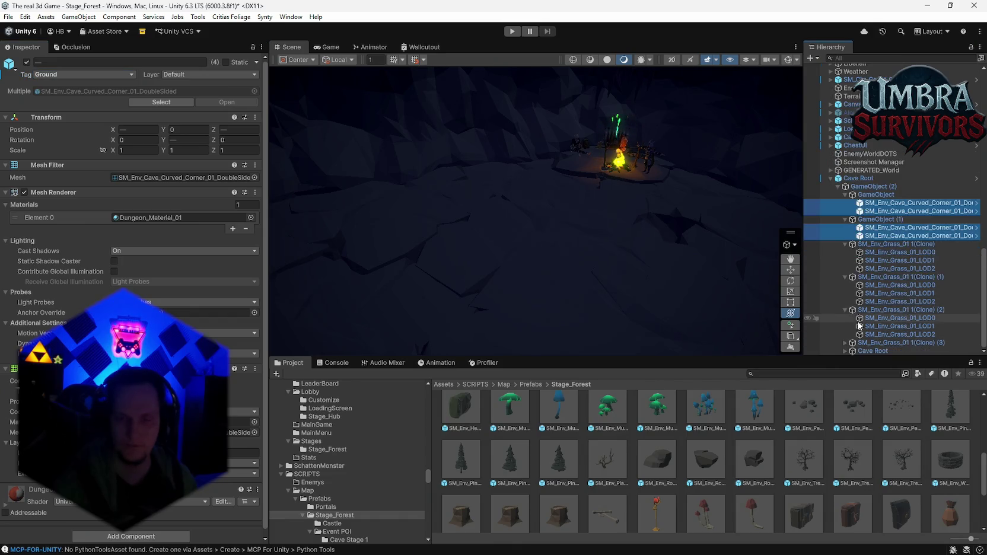
Step: Expand the lower Cave Root and select its four cave background pieces
{"action": "left_click", "coordinate": [845, 310]}
{"action": "left_click", "coordinate": [844, 350]}
{"action": "scroll", "coordinate": [901, 285], "scroll_direction": "down", "scroll_amount": 7}
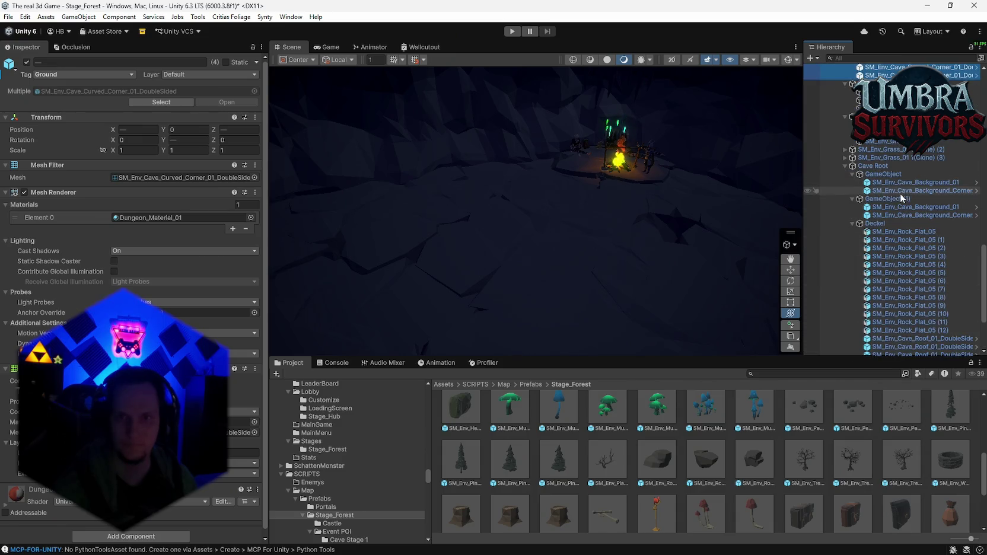
{"action": "left_click", "coordinate": [897, 183]}
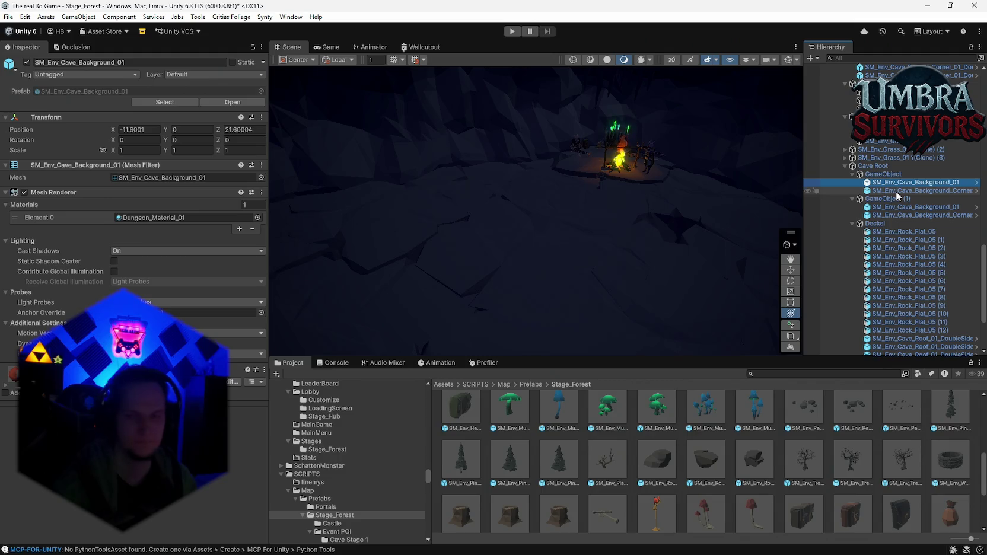
{"action": "left_click", "coordinate": [897, 192], "text": "shift"}
{"action": "left_click", "coordinate": [896, 206], "text": "ctrl"}
{"action": "left_click", "coordinate": [894, 215], "text": "ctrl"}
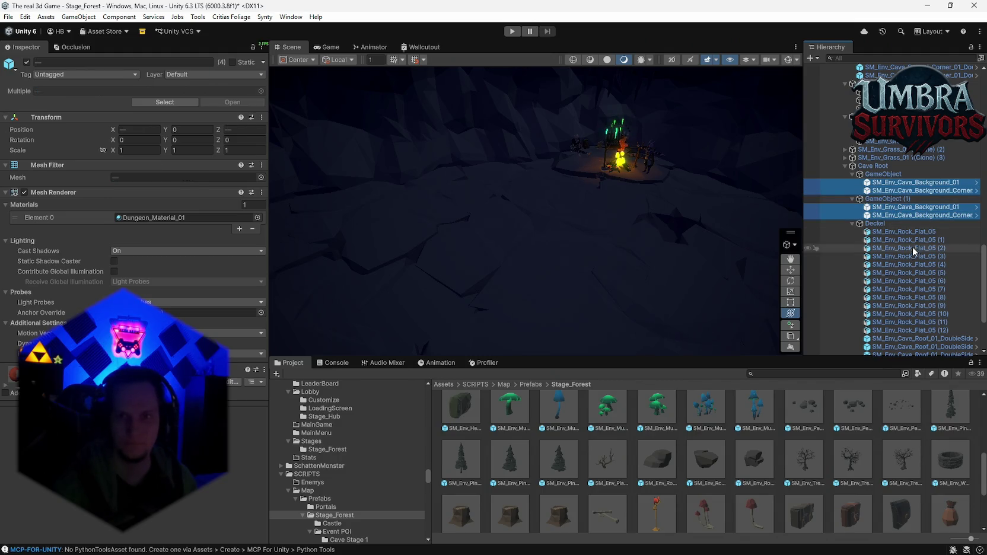
Step: Tag the 25 Rock_Flat_05 and Cave_Roof_01 pieces under Deckel as Ground
{"action": "scroll", "coordinate": [907, 237], "scroll_direction": "down", "scroll_amount": 3}
{"action": "left_click", "coordinate": [888, 171]}
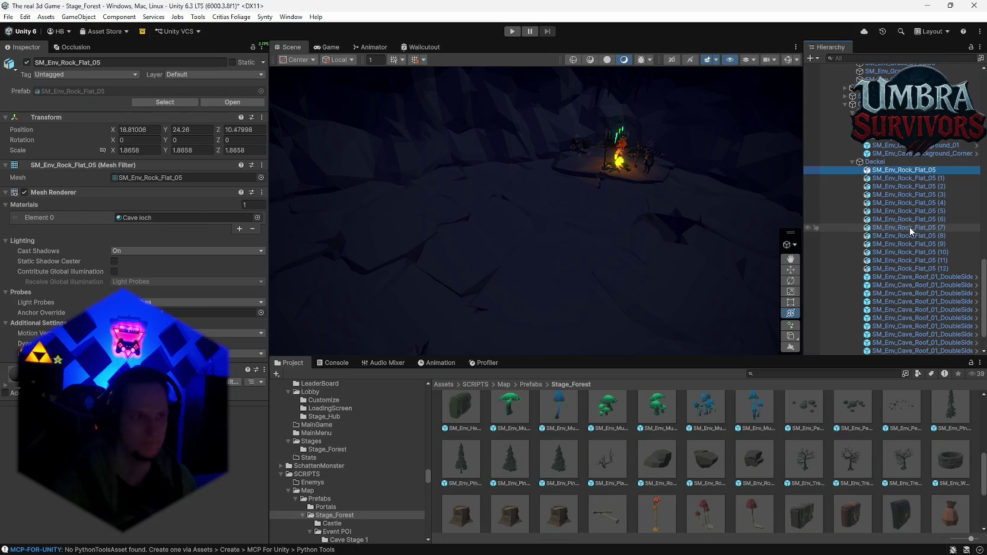
{"action": "scroll", "coordinate": [910, 231], "scroll_direction": "down", "scroll_amount": 2}
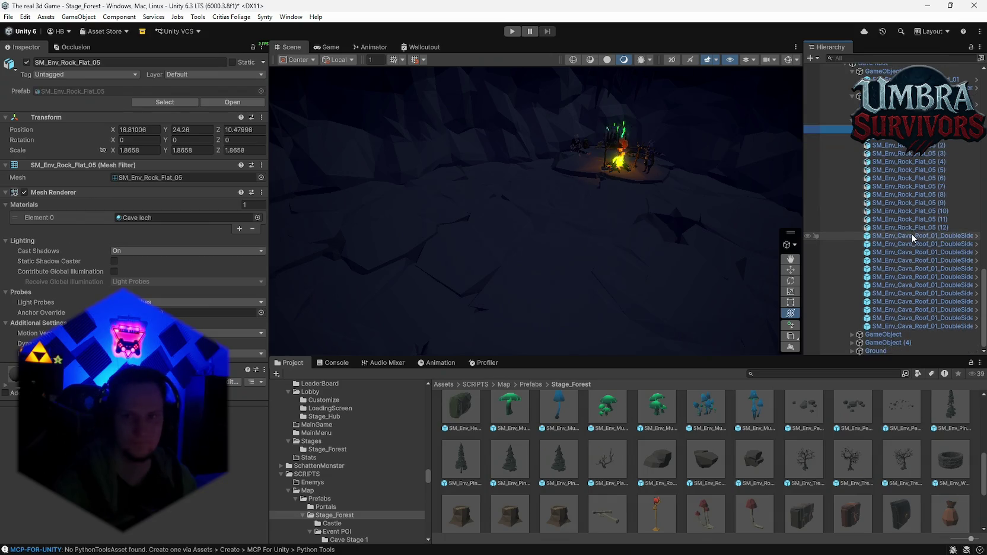
{"action": "left_click", "coordinate": [901, 326], "text": "shift"}
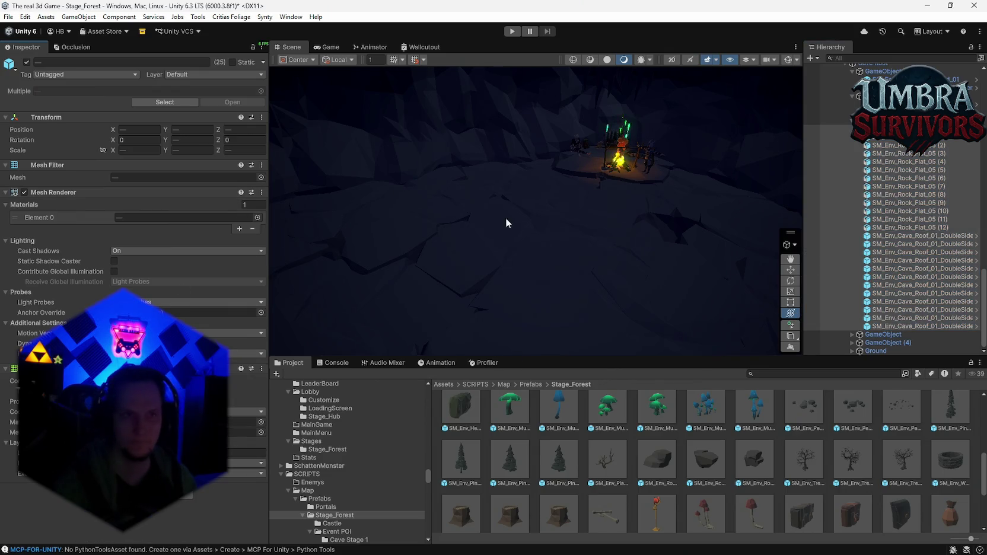
{"action": "left_click", "coordinate": [84, 75]}
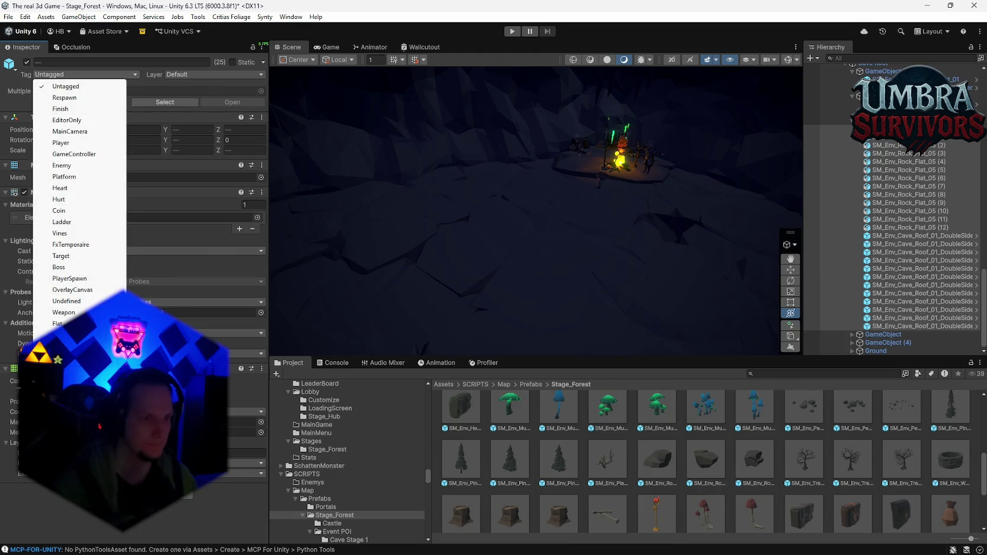
{"action": "left_click", "coordinate": [59, 334]}
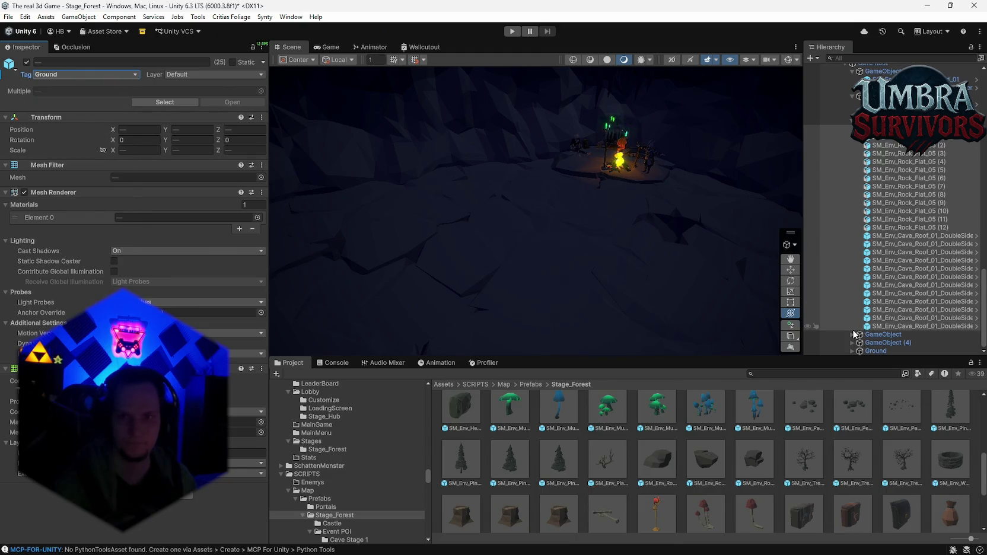
Step: Expand GameObject and inspect the SM_Env_Rock_Chunk_03 (1) prop
{"action": "left_click", "coordinate": [852, 334]}
{"action": "scroll", "coordinate": [884, 314], "scroll_direction": "down", "scroll_amount": 5}
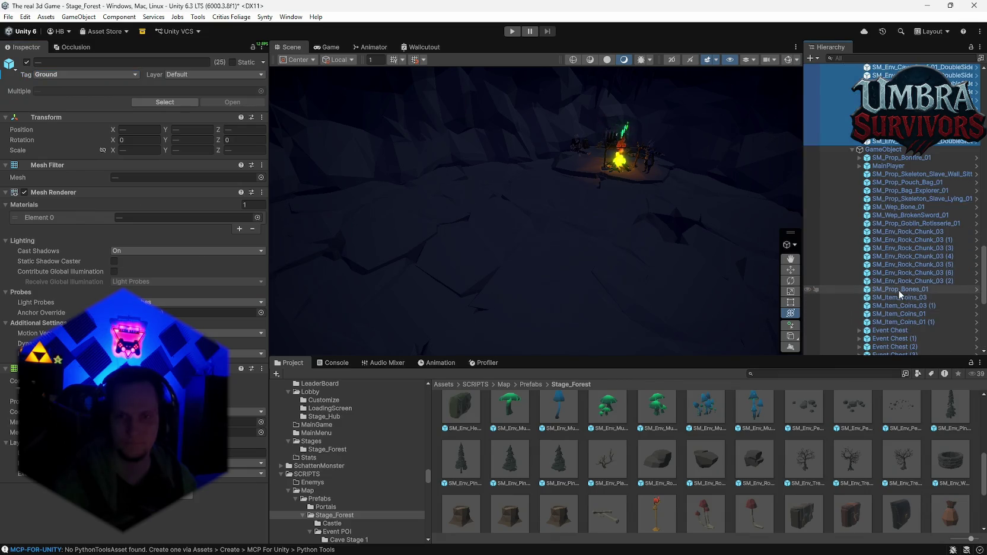
{"action": "left_click", "coordinate": [891, 241]}
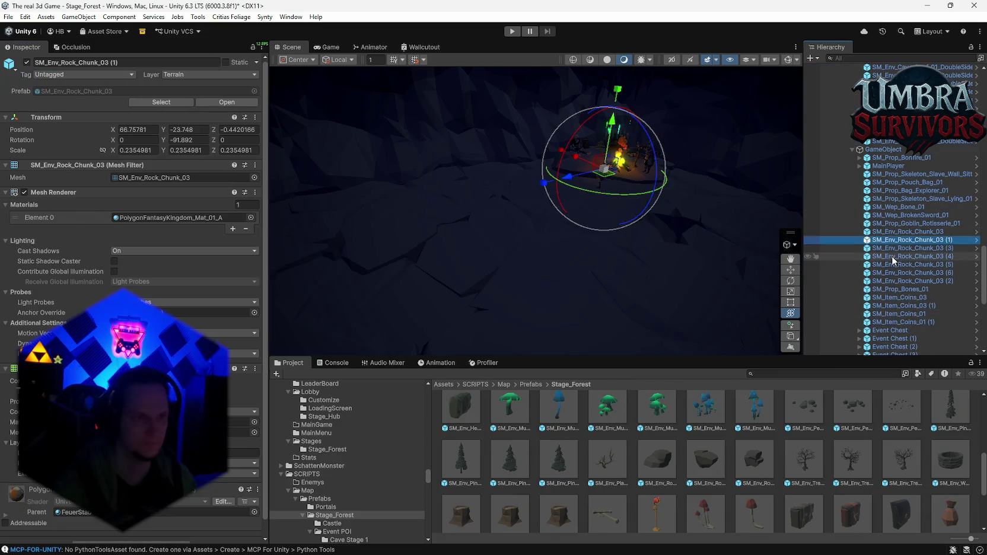
Step: Inspect the rock chunk, bone and sitting skeleton props, then collapse GameObject
{"action": "left_click", "coordinate": [892, 263]}
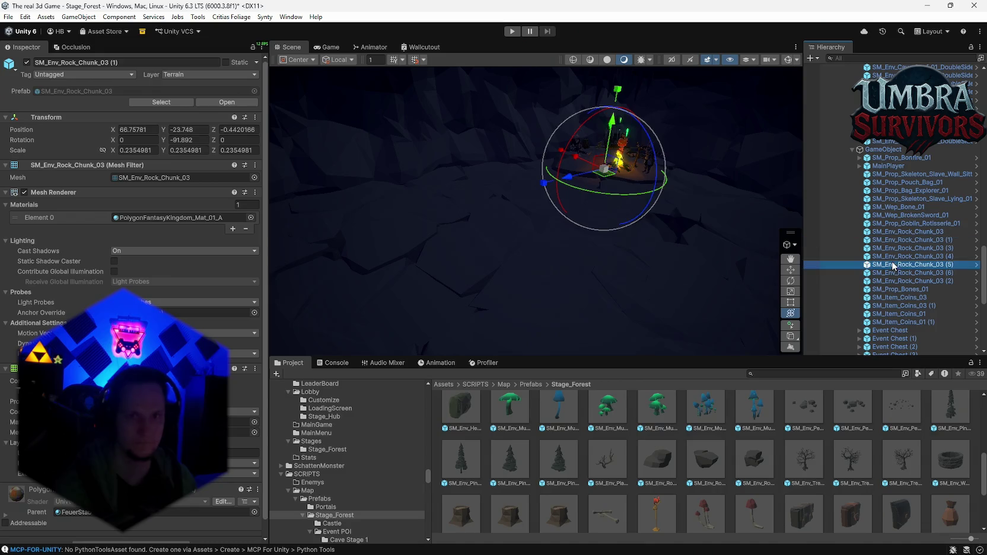
{"action": "left_click", "coordinate": [899, 206]}
{"action": "left_click", "coordinate": [885, 173]}
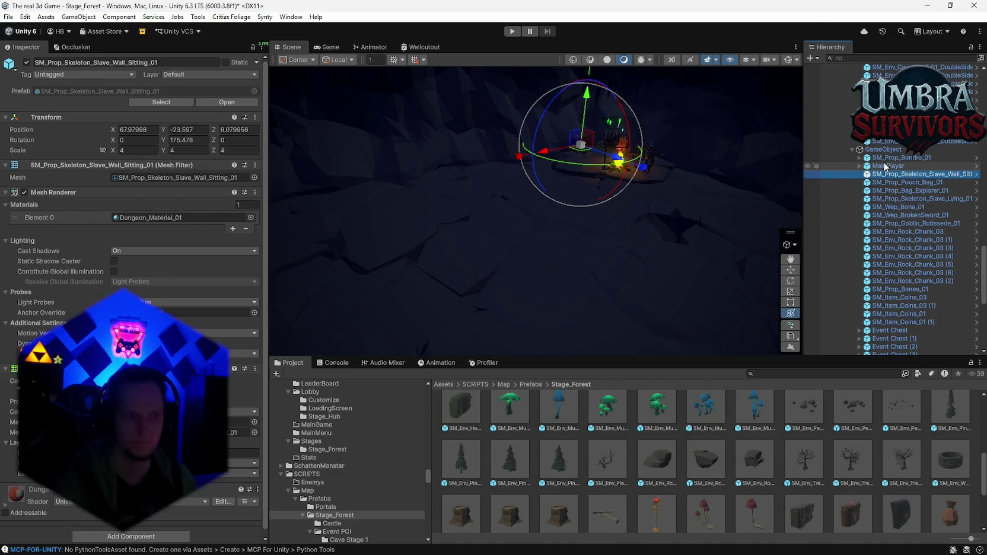
{"action": "left_click", "coordinate": [852, 150]}
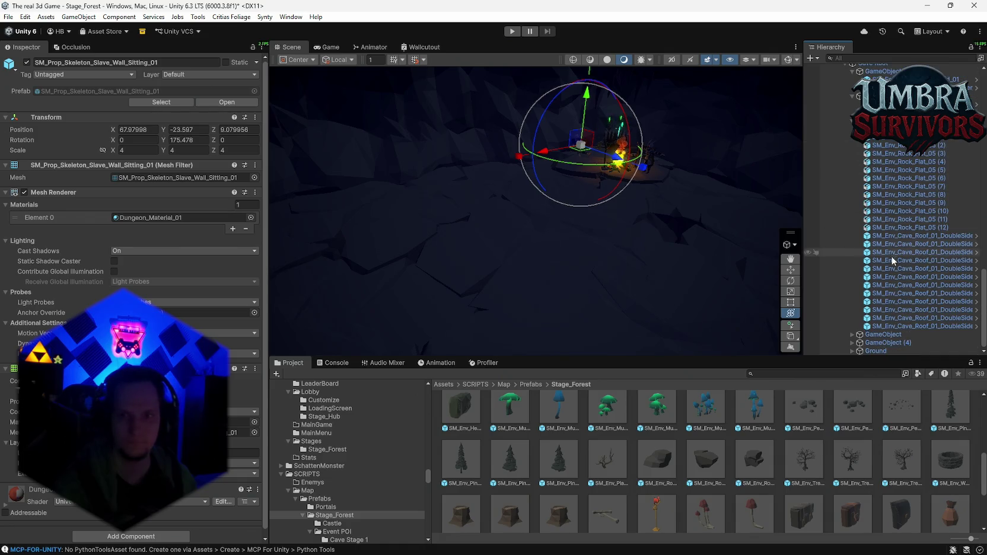
Step: Tag the 20 rocks SM_Env_Rock_Flat_05 (13)–(32) under Ground as Ground
{"action": "left_click", "coordinate": [852, 350]}
{"action": "scroll", "coordinate": [857, 332], "scroll_direction": "down", "scroll_amount": 5}
{"action": "left_click", "coordinate": [890, 236]}
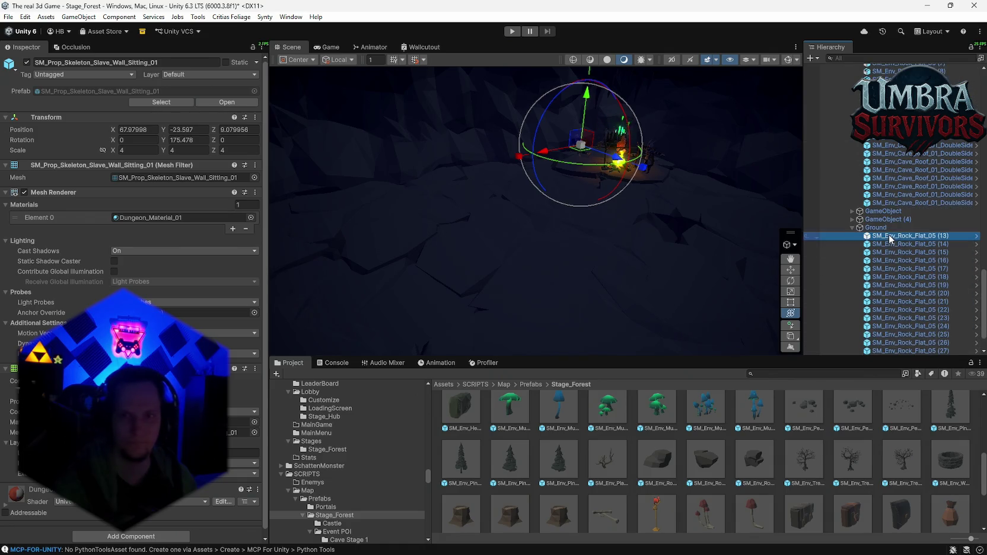
{"action": "scroll", "coordinate": [897, 259], "scroll_direction": "down", "scroll_amount": 2}
{"action": "left_click", "coordinate": [897, 350], "text": "shift"}
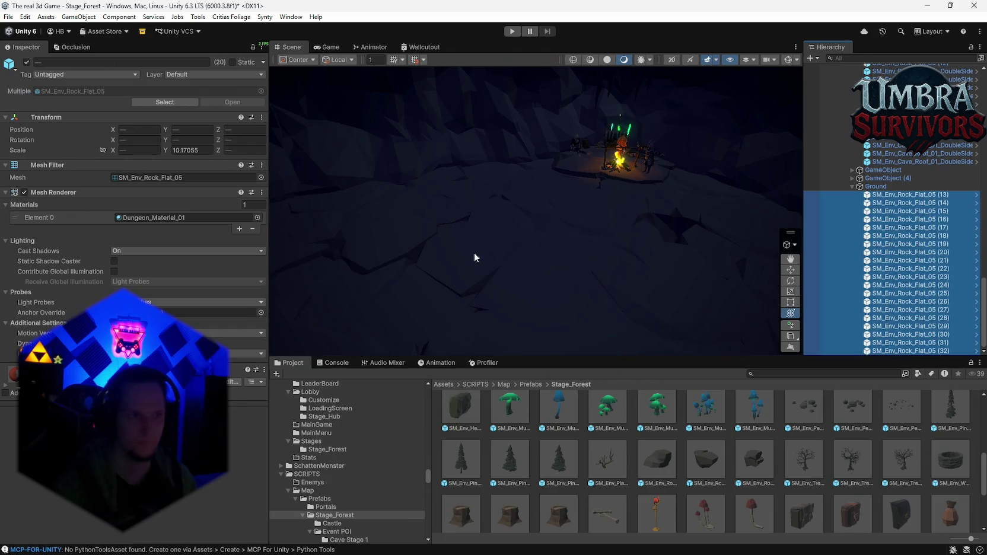
{"action": "left_click", "coordinate": [60, 74]}
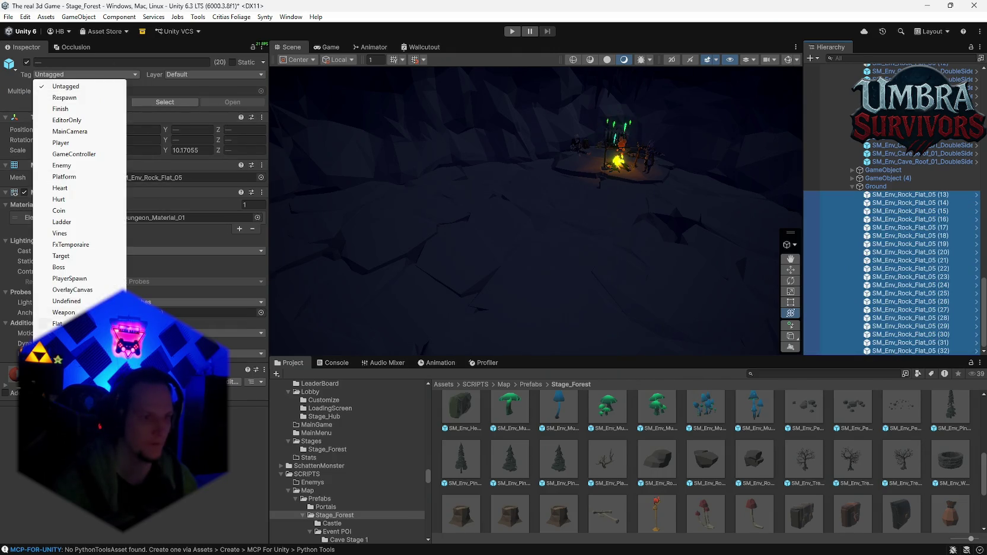
{"action": "left_click", "coordinate": [62, 335]}
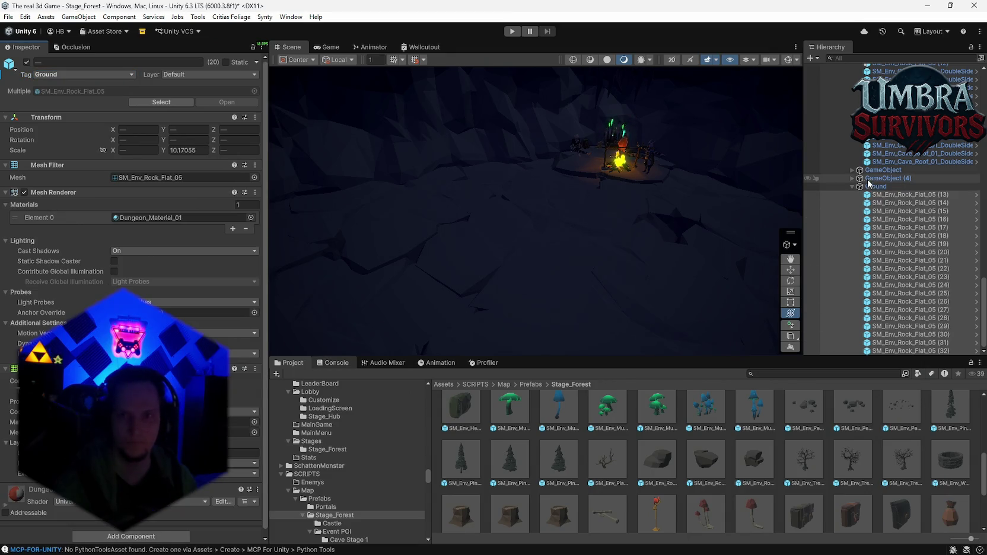
Step: Tag the cave background pieces under GameObject (4) as Ground
{"action": "left_click", "coordinate": [852, 177]}
{"action": "left_click", "coordinate": [907, 198]}
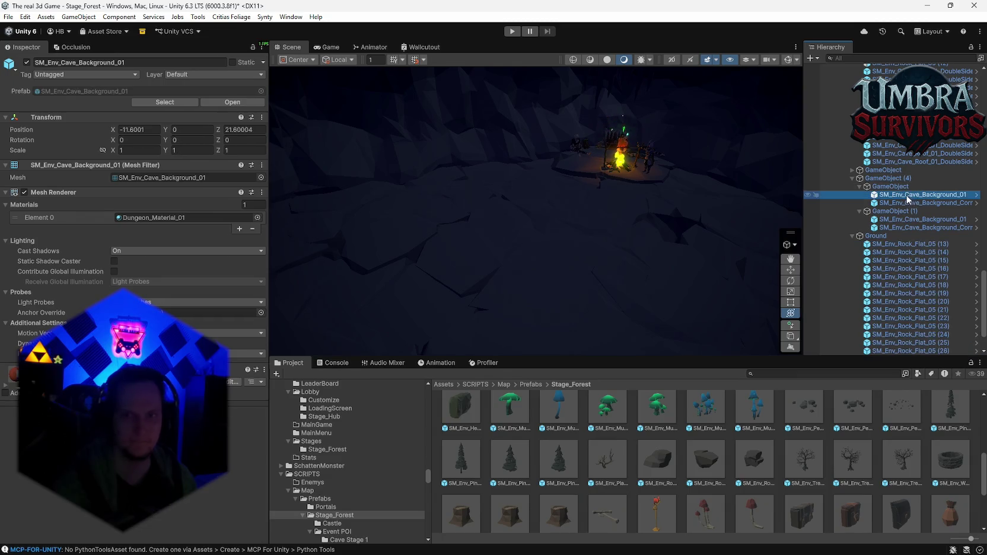
{"action": "left_click", "coordinate": [907, 203]}
{"action": "left_click", "coordinate": [901, 219], "text": "ctrl"}
{"action": "left_click", "coordinate": [895, 228], "text": "ctrl"}
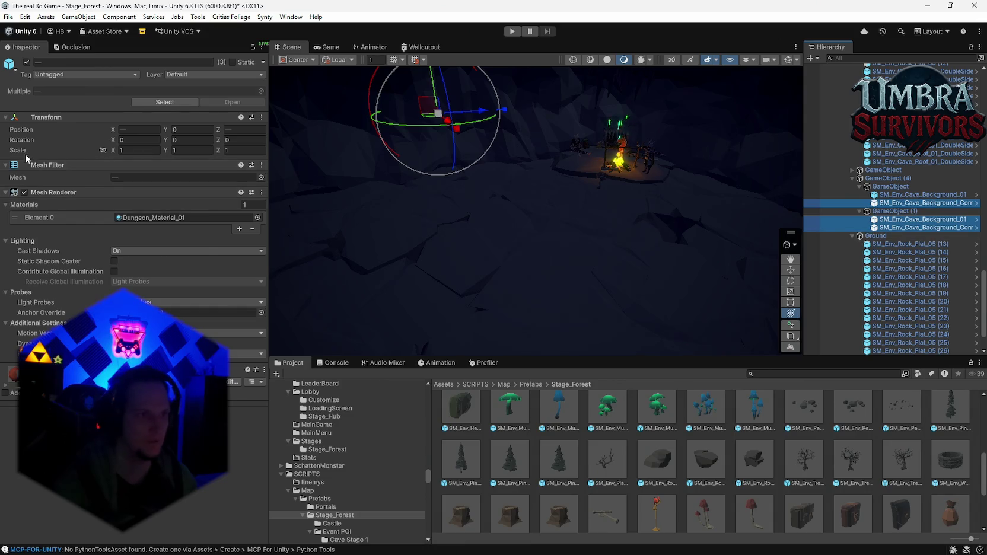
{"action": "left_click", "coordinate": [77, 74]}
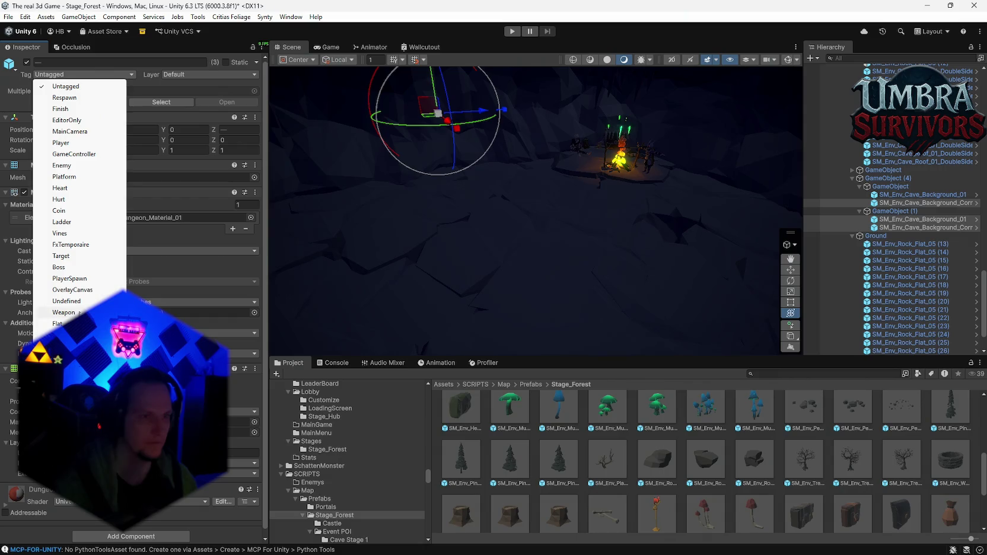
{"action": "left_click", "coordinate": [59, 334]}
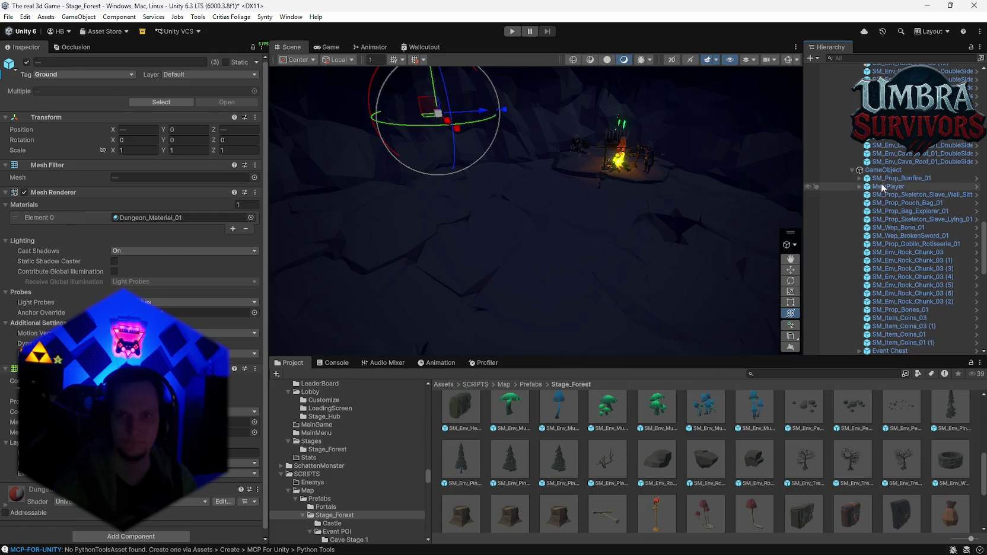
{"action": "scroll", "coordinate": [890, 166], "scroll_direction": "down", "scroll_amount": 3}
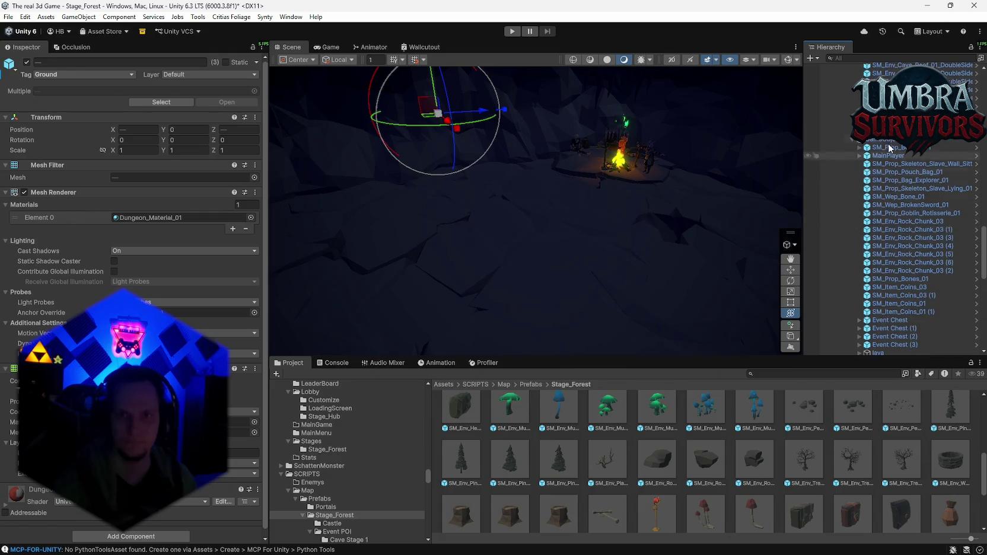
Step: Delete MainPlayer from the Stage_Forest scene
{"action": "left_click", "coordinate": [883, 156]}
{"action": "key", "text": "Delete"}
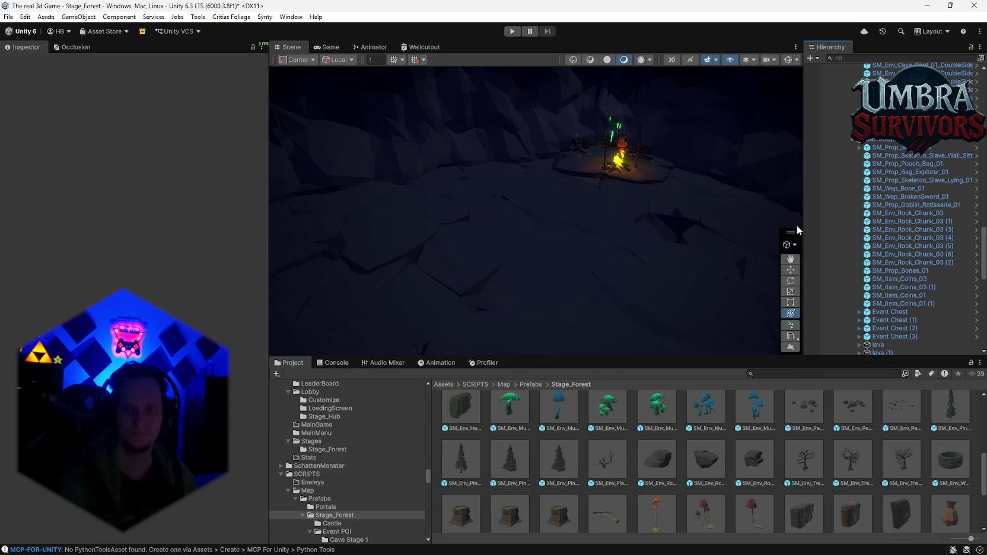
{"action": "scroll", "coordinate": [884, 222], "scroll_direction": "up", "scroll_amount": 15}
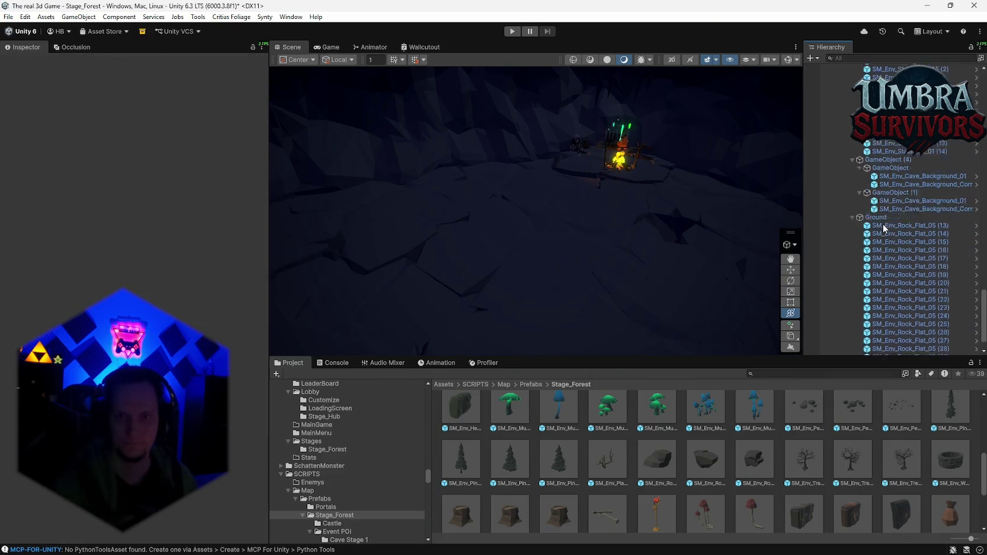
{"action": "scroll", "coordinate": [890, 219], "scroll_direction": "up", "scroll_amount": 3}
Step: Review Cave Root's prefab overrides and frame it in the Scene view
{"action": "left_click", "coordinate": [860, 167]}
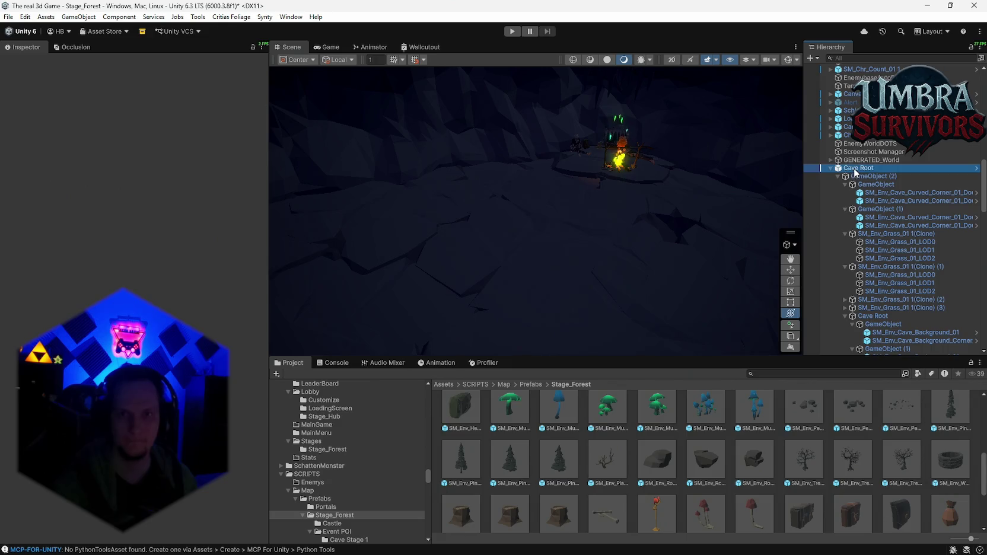
{"action": "left_click", "coordinate": [94, 103]}
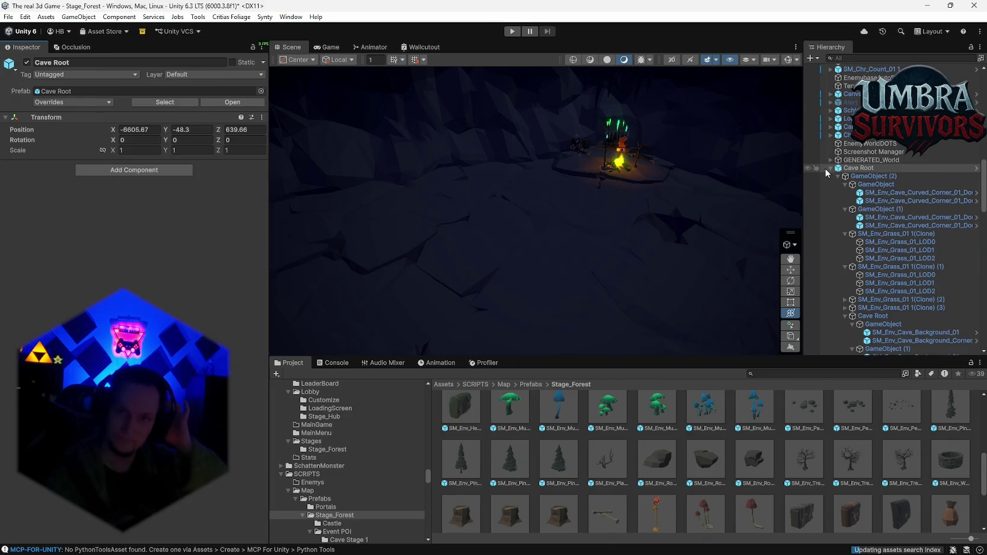
{"action": "left_click", "coordinate": [829, 168]}
{"action": "key", "text": "f"}
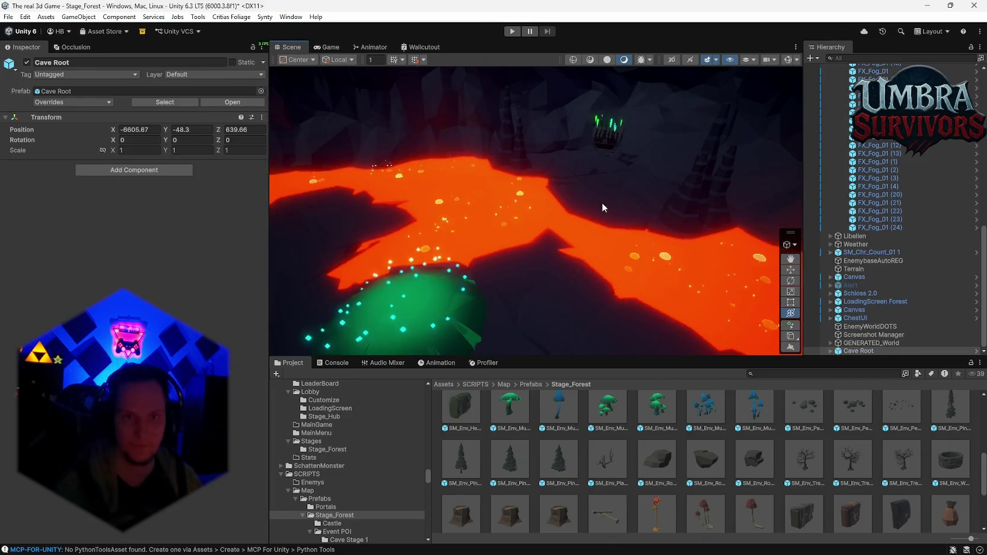
Step: Save the scene and then the whole project
{"action": "left_click", "coordinate": [8, 17]}
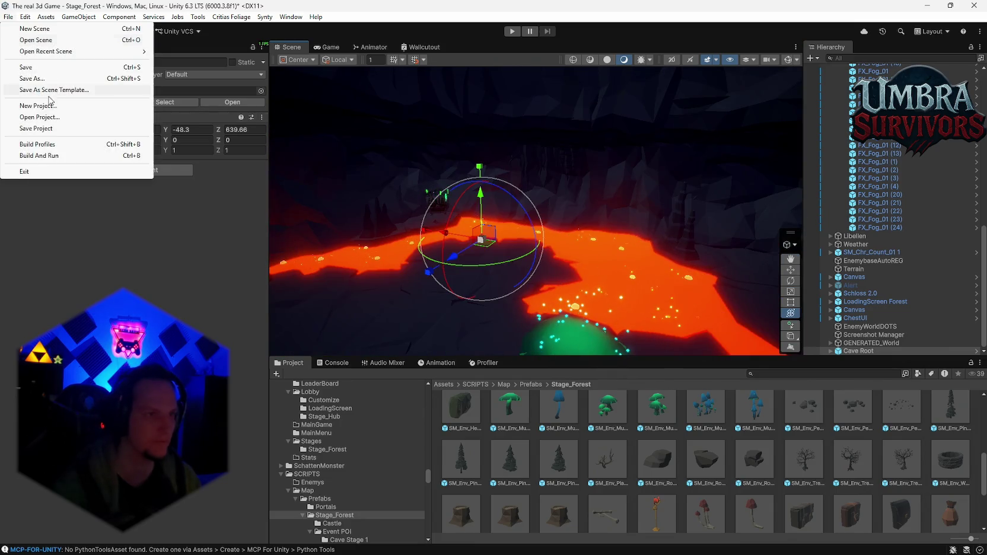
{"action": "left_click", "coordinate": [33, 70]}
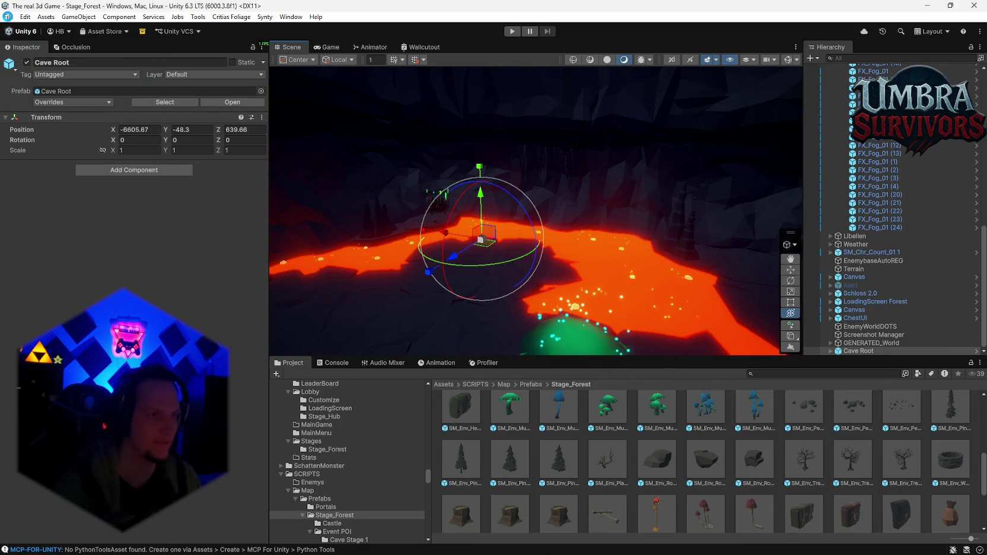
{"action": "left_click", "coordinate": [9, 16]}
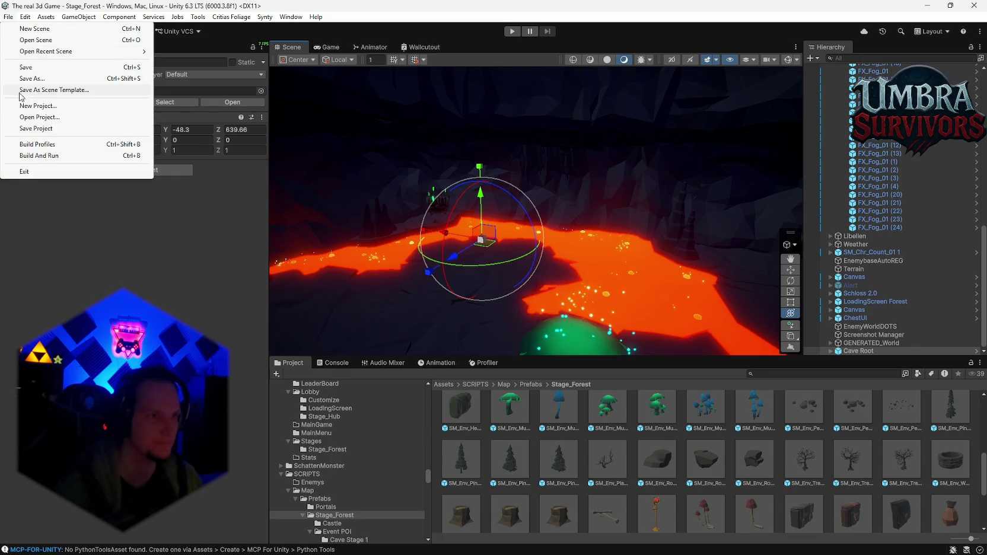
{"action": "left_click", "coordinate": [30, 129]}
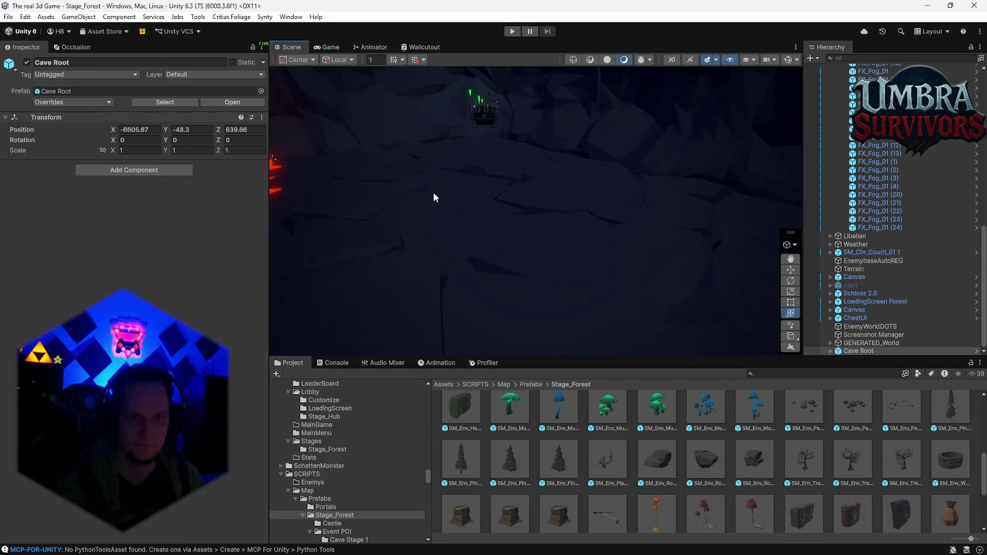
{"action": "mouse_move", "coordinate": [500, 168]}
{"action": "left_mouse_down"}
{"action": "mouse_move", "coordinate": [544, 100]}
{"action": "mouse_move", "coordinate": [526, 87]}
{"action": "mouse_move", "coordinate": [410, 88]}
{"action": "mouse_move", "coordinate": [519, 107]}
{"action": "mouse_move", "coordinate": [590, 166]}
{"action": "mouse_move", "coordinate": [577, 161]}
{"action": "mouse_move", "coordinate": [568, 172]}
{"action": "mouse_move", "coordinate": [579, 180]}
{"action": "mouse_move", "coordinate": [528, 176]}
{"action": "mouse_move", "coordinate": [567, 172]}
{"action": "mouse_move", "coordinate": [539, 204]}
{"action": "mouse_move", "coordinate": [370, 228]}
{"action": "mouse_move", "coordinate": [590, 170]}
{"action": "mouse_move", "coordinate": [636, 188]}
{"action": "mouse_move", "coordinate": [607, 277]}
{"action": "mouse_move", "coordinate": [536, 170]}
{"action": "mouse_move", "coordinate": [593, 309]}
{"action": "mouse_move", "coordinate": [613, 259]}
{"action": "mouse_move", "coordinate": [577, 289]}
{"action": "mouse_move", "coordinate": [590, 229]}
{"action": "mouse_move", "coordinate": [576, 190]}
{"action": "mouse_move", "coordinate": [574, 257]}
{"action": "mouse_move", "coordinate": [559, 279]}
{"action": "mouse_move", "coordinate": [562, 216]}
{"action": "mouse_move", "coordinate": [542, 240]}
{"action": "left_mouse_up"}
Step: Fly the camera over the forest into the lava cave and maximize the Scene view
{"action": "mouse_move", "coordinate": [629, 191]}
{"action": "left_mouse_down"}
{"action": "mouse_move", "coordinate": [588, 160]}
{"action": "mouse_move", "coordinate": [754, 153]}
{"action": "left_mouse_up"}
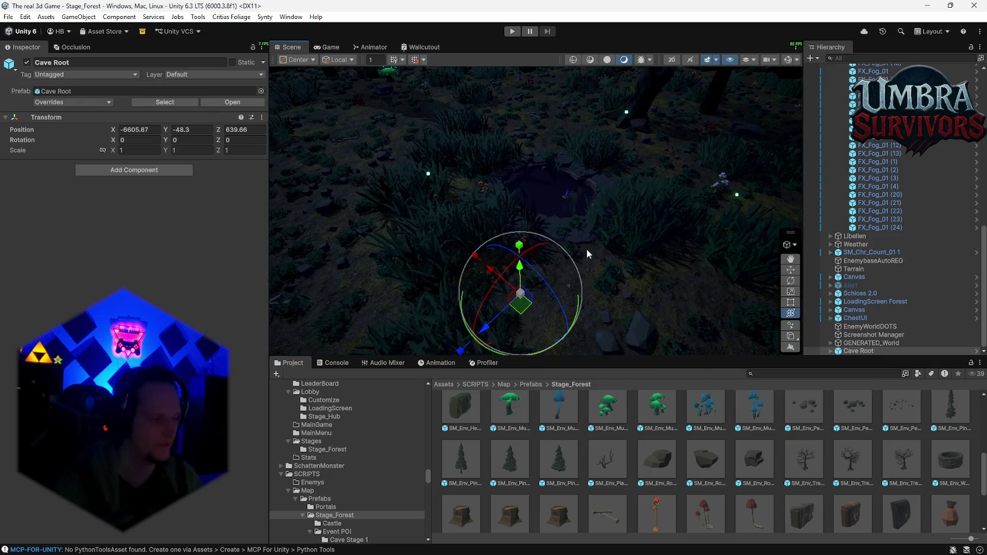
{"action": "mouse_move", "coordinate": [537, 277]}
{"action": "left_mouse_down"}
{"action": "mouse_move", "coordinate": [692, 203]}
{"action": "mouse_move", "coordinate": [583, 223]}
{"action": "mouse_move", "coordinate": [682, 227]}
{"action": "mouse_move", "coordinate": [610, 214]}
{"action": "mouse_move", "coordinate": [549, 176]}
{"action": "mouse_move", "coordinate": [547, 213]}
{"action": "mouse_move", "coordinate": [582, 164]}
{"action": "mouse_move", "coordinate": [567, 260]}
{"action": "mouse_move", "coordinate": [573, 287]}
{"action": "mouse_move", "coordinate": [599, 280]}
{"action": "mouse_move", "coordinate": [528, 258]}
{"action": "mouse_move", "coordinate": [619, 280]}
{"action": "mouse_move", "coordinate": [599, 282]}
{"action": "mouse_move", "coordinate": [613, 264]}
{"action": "mouse_move", "coordinate": [567, 219]}
{"action": "mouse_move", "coordinate": [639, 242]}
{"action": "mouse_move", "coordinate": [584, 272]}
{"action": "mouse_move", "coordinate": [517, 124]}
{"action": "mouse_move", "coordinate": [555, 213]}
{"action": "mouse_move", "coordinate": [595, 165]}
{"action": "mouse_move", "coordinate": [569, 140]}
{"action": "mouse_move", "coordinate": [493, 191]}
{"action": "mouse_move", "coordinate": [547, 208]}
{"action": "left_mouse_up"}
{"action": "scroll", "coordinate": [584, 272], "scroll_direction": "up", "scroll_amount": 3}
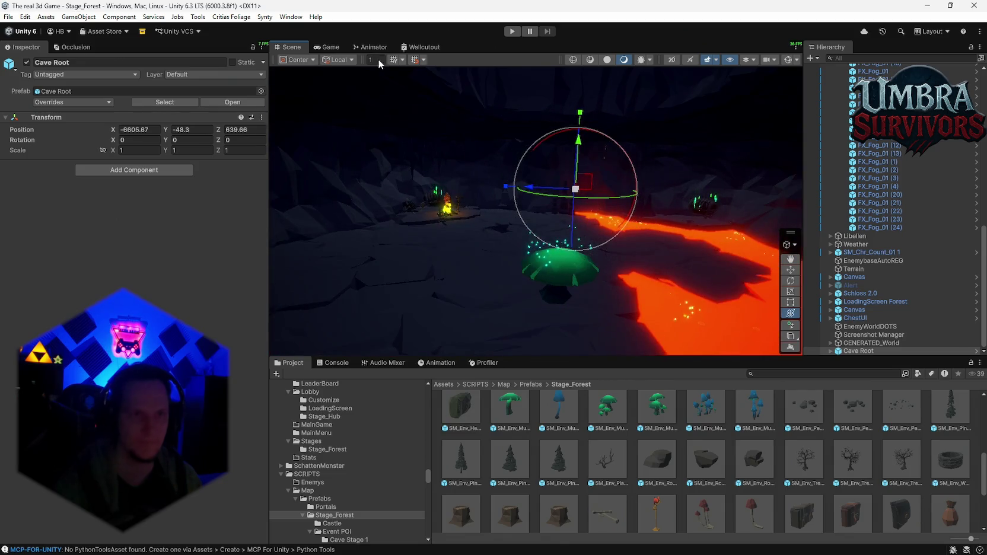
{"action": "double_click", "coordinate": [303, 50]}
{"action": "mouse_move", "coordinate": [514, 247]}
{"action": "left_mouse_down"}
{"action": "mouse_move", "coordinate": [572, 216]}
{"action": "mouse_move", "coordinate": [498, 234]}
{"action": "left_mouse_up"}
{"action": "scroll", "coordinate": [608, 234], "scroll_direction": "down", "scroll_amount": 5}
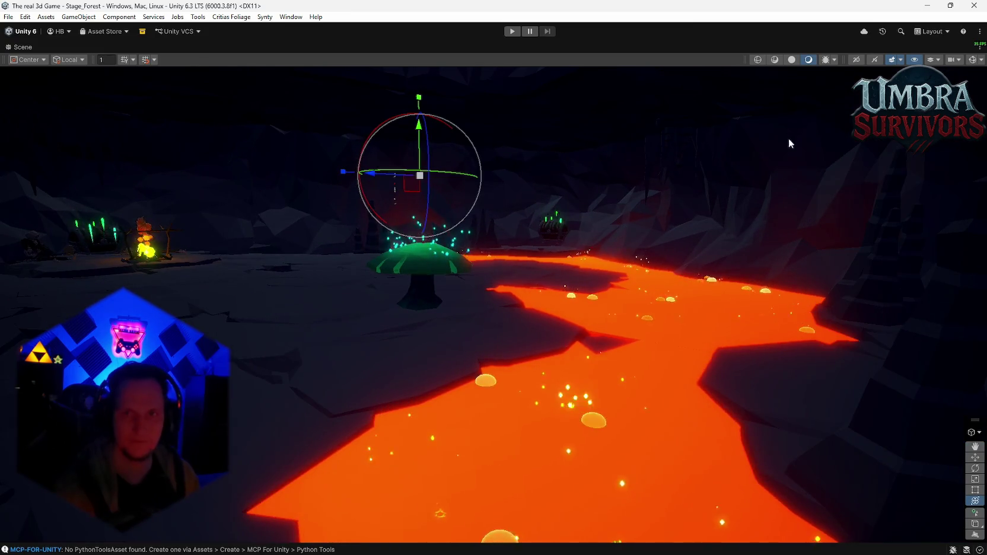
{"action": "left_click_drag", "start_coordinate": [524, 121], "coordinate": [562, 90]}
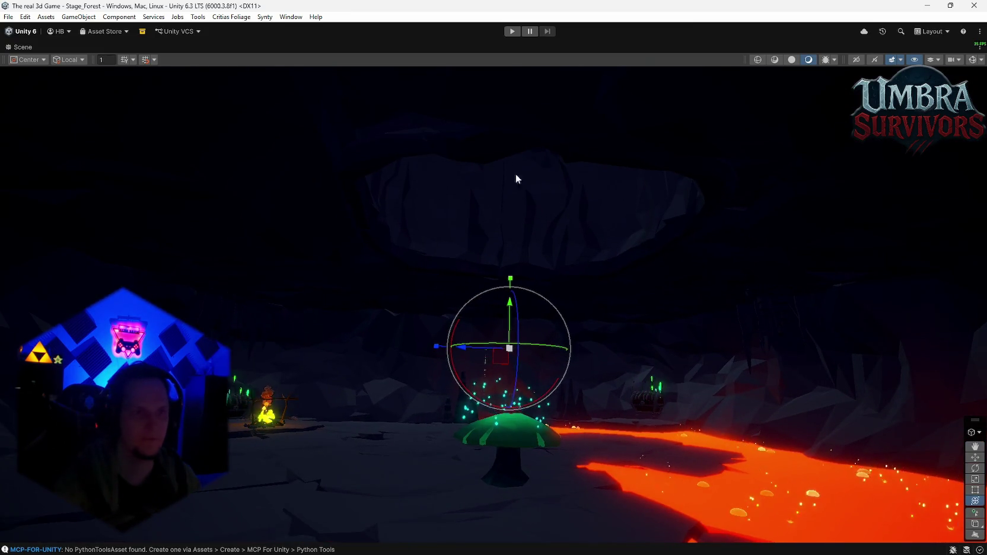
{"action": "mouse_move", "coordinate": [568, 186]}
{"action": "left_mouse_down"}
{"action": "mouse_move", "coordinate": [603, 291]}
{"action": "mouse_move", "coordinate": [531, 242]}
{"action": "mouse_move", "coordinate": [555, 253]}
{"action": "mouse_move", "coordinate": [534, 253]}
{"action": "mouse_move", "coordinate": [628, 254]}
{"action": "mouse_move", "coordinate": [617, 242]}
{"action": "left_mouse_up"}
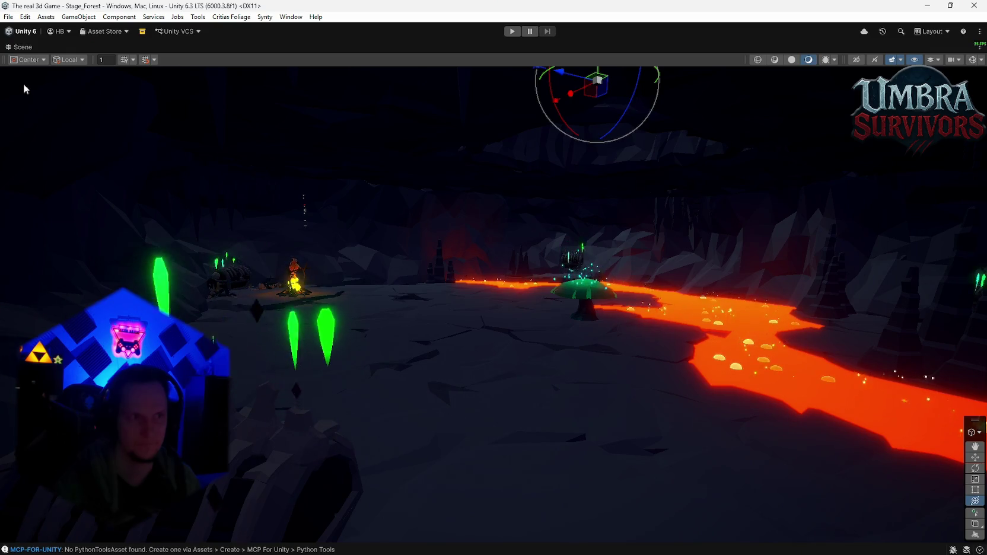
{"action": "left_click", "coordinate": [67, 90]}
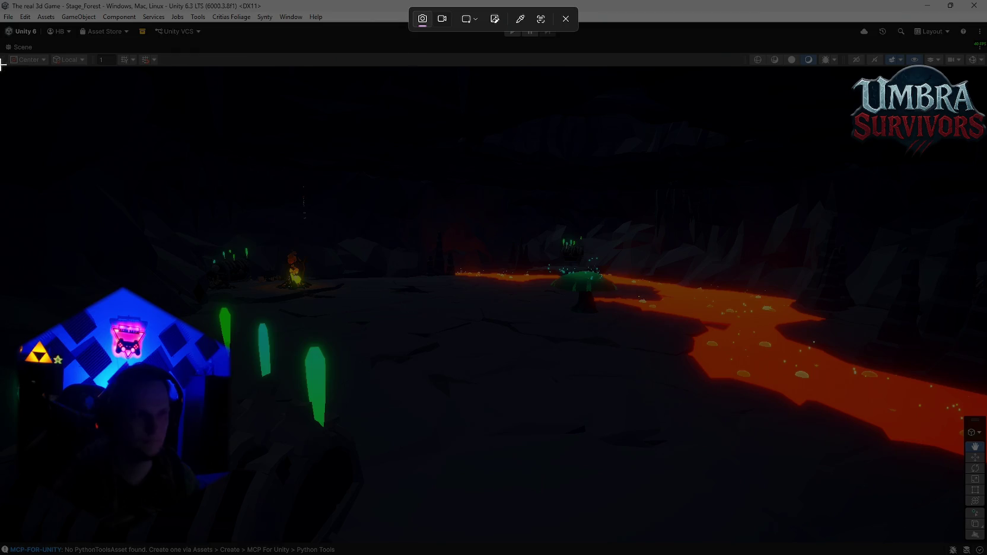
{"action": "mouse_move", "coordinate": [3, 65]}
{"action": "left_mouse_down"}
{"action": "mouse_move", "coordinate": [889, 529]}
{"action": "mouse_move", "coordinate": [979, 544]}
{"action": "left_mouse_up"}
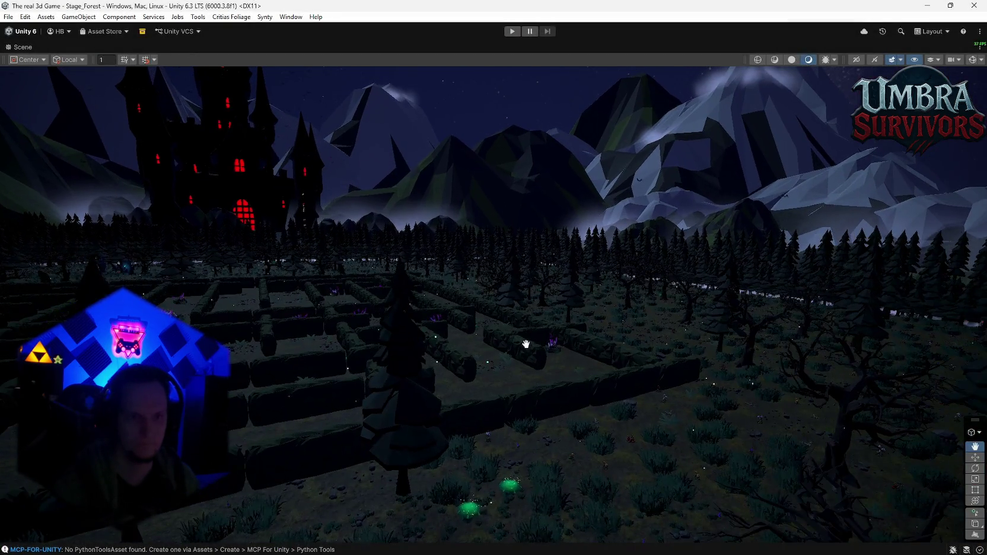
{"action": "mouse_move", "coordinate": [526, 344]}
{"action": "left_mouse_down"}
{"action": "mouse_move", "coordinate": [579, 341]}
{"action": "mouse_move", "coordinate": [549, 367]}
{"action": "mouse_move", "coordinate": [614, 315]}
{"action": "mouse_move", "coordinate": [422, 410]}
{"action": "mouse_move", "coordinate": [555, 367]}
{"action": "mouse_move", "coordinate": [835, 341]}
{"action": "mouse_move", "coordinate": [620, 302]}
{"action": "mouse_move", "coordinate": [640, 336]}
{"action": "mouse_move", "coordinate": [443, 303]}
{"action": "left_mouse_up"}
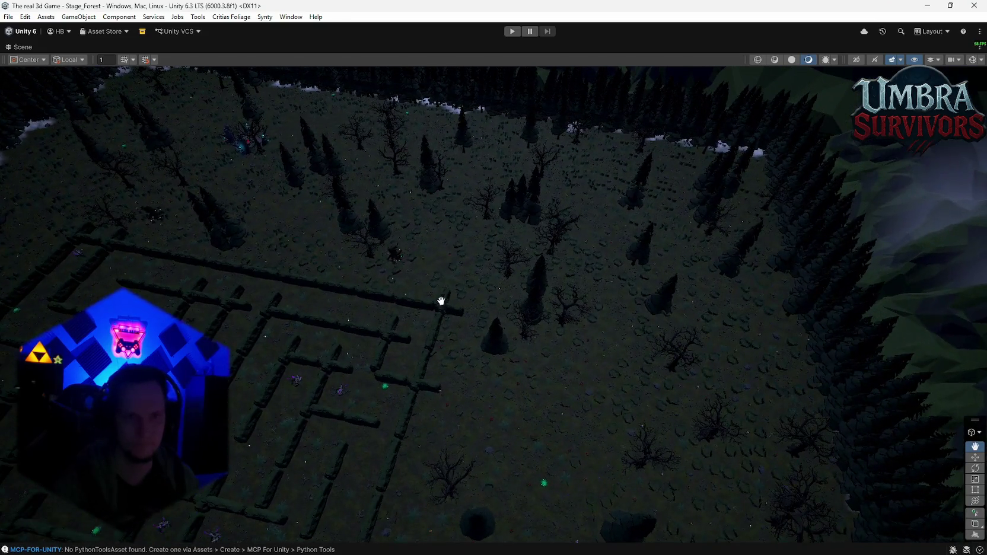
{"action": "mouse_move", "coordinate": [404, 269]}
{"action": "left_mouse_down"}
{"action": "mouse_move", "coordinate": [467, 289]}
{"action": "mouse_move", "coordinate": [461, 300]}
{"action": "mouse_move", "coordinate": [400, 215]}
{"action": "left_mouse_up"}
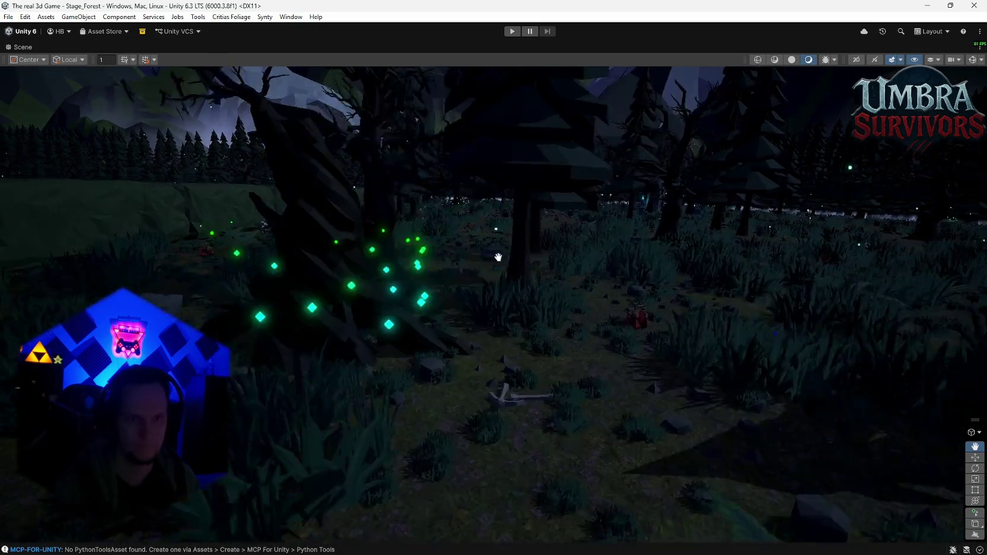
{"action": "left_click_drag", "start_coordinate": [499, 257], "coordinate": [514, 269]}
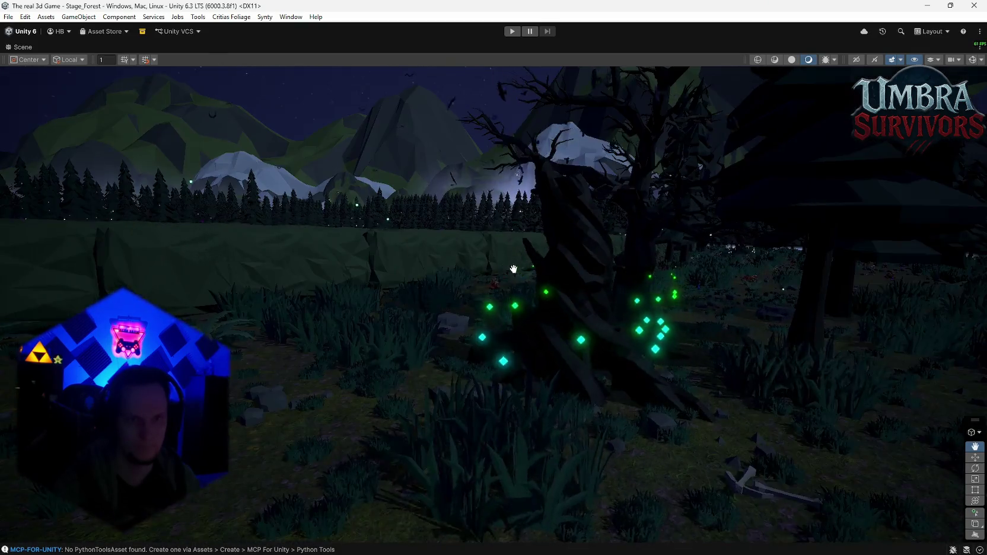
{"action": "left_click_drag", "start_coordinate": [431, 292], "coordinate": [597, 291]}
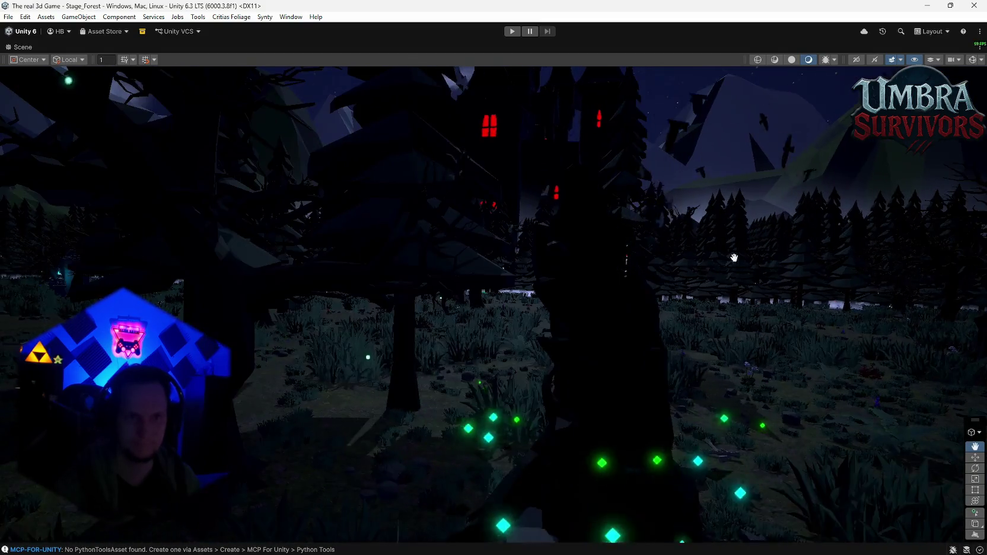
{"action": "left_click_drag", "start_coordinate": [734, 257], "coordinate": [710, 249]}
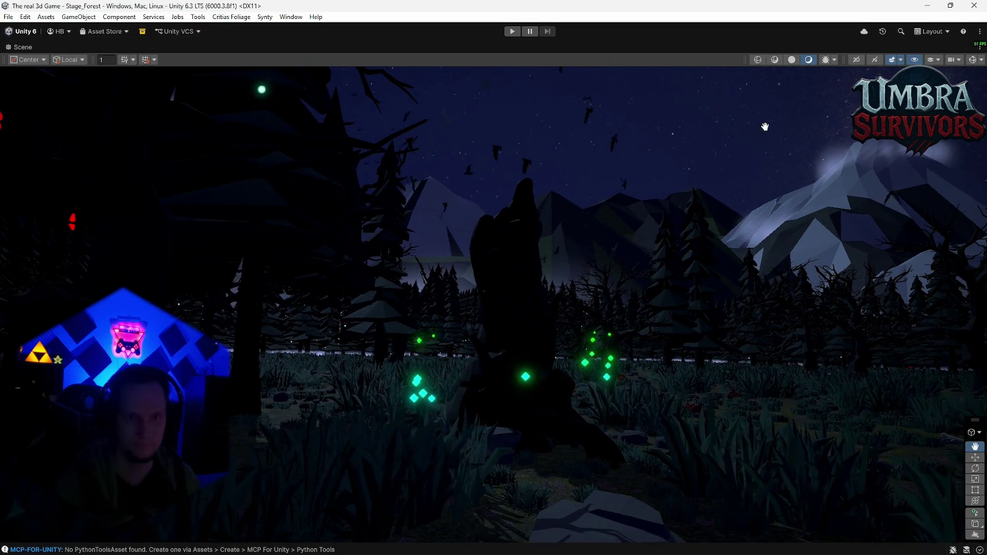
{"action": "key", "text": "super+shift+s"}
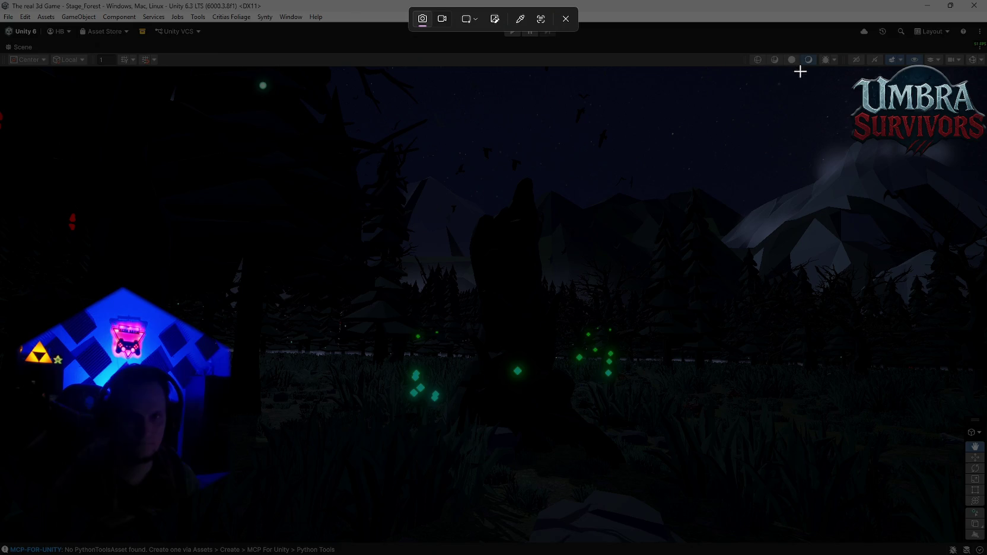
{"action": "left_click_drag", "start_coordinate": [808, 66], "coordinate": [397, 373]}
{"action": "left_click_drag", "start_coordinate": [214, 515], "coordinate": [214, 515]}
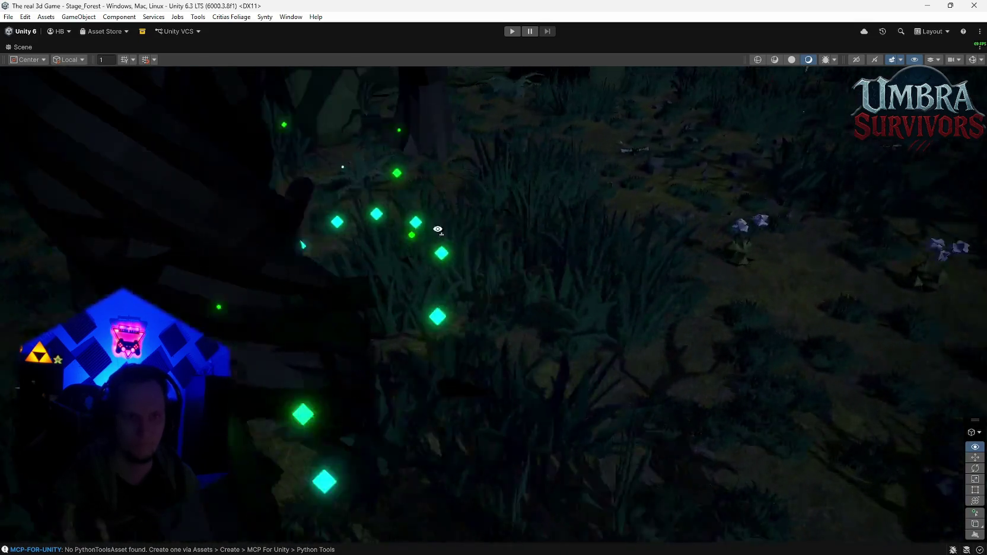
{"action": "mouse_move", "coordinate": [437, 230]}
{"action": "left_mouse_down"}
{"action": "mouse_move", "coordinate": [303, 301]}
{"action": "mouse_move", "coordinate": [124, 194]}
{"action": "mouse_move", "coordinate": [23, 198]}
{"action": "mouse_move", "coordinate": [960, 197]}
{"action": "mouse_move", "coordinate": [823, 195]}
{"action": "mouse_move", "coordinate": [885, 194]}
{"action": "mouse_move", "coordinate": [844, 218]}
{"action": "mouse_move", "coordinate": [727, 236]}
{"action": "mouse_move", "coordinate": [590, 229]}
{"action": "mouse_move", "coordinate": [508, 237]}
{"action": "mouse_move", "coordinate": [375, 191]}
{"action": "mouse_move", "coordinate": [225, 204]}
{"action": "mouse_move", "coordinate": [213, 196]}
{"action": "mouse_move", "coordinate": [182, 234]}
{"action": "mouse_move", "coordinate": [176, 213]}
{"action": "mouse_move", "coordinate": [296, 192]}
{"action": "left_mouse_up"}
Step: Open Event POI > Event Shroom and place the Shroom Ring prefab in the forest
{"action": "double_click", "coordinate": [23, 47]}
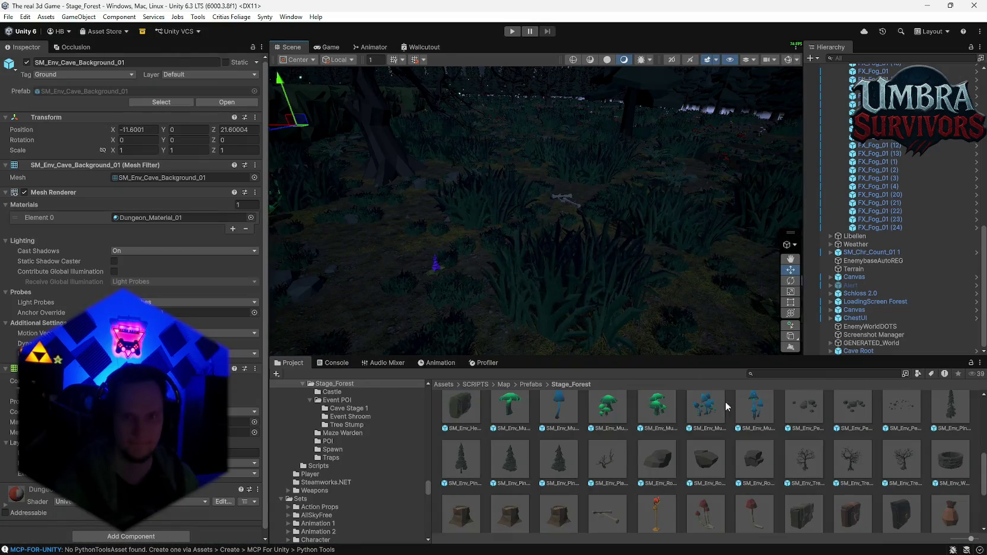
{"action": "scroll", "coordinate": [606, 443], "scroll_direction": "up", "scroll_amount": 3}
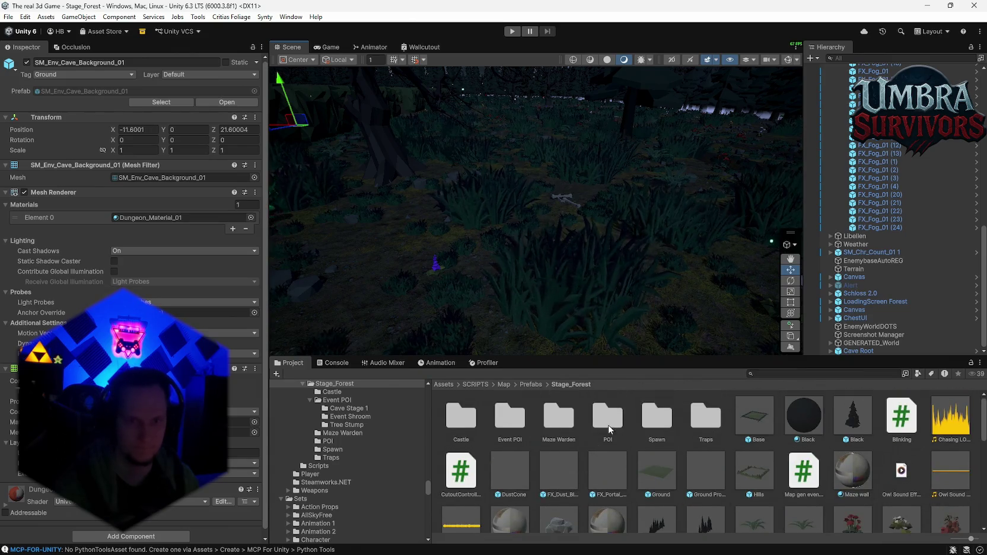
{"action": "double_click", "coordinate": [507, 427]}
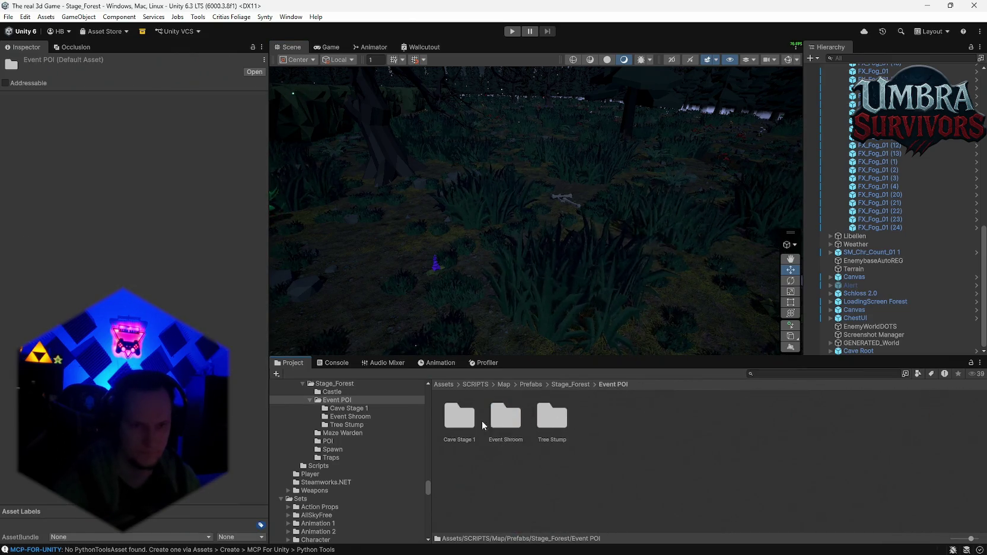
{"action": "double_click", "coordinate": [506, 426]}
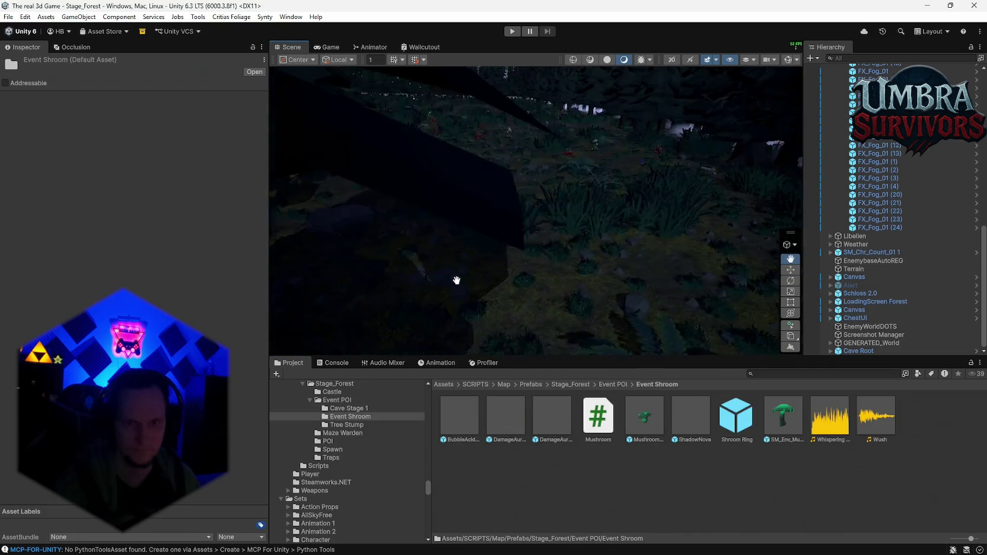
{"action": "mouse_move", "coordinate": [638, 324]}
{"action": "left_mouse_down"}
{"action": "mouse_move", "coordinate": [530, 206]}
{"action": "mouse_move", "coordinate": [654, 287]}
{"action": "mouse_move", "coordinate": [659, 306]}
{"action": "left_mouse_up"}
Step: Orbit close to the mushroom ring in a maximized Scene view and screenshot it
{"action": "mouse_move", "coordinate": [580, 258]}
{"action": "left_mouse_down"}
{"action": "mouse_move", "coordinate": [552, 206]}
{"action": "mouse_move", "coordinate": [648, 235]}
{"action": "mouse_move", "coordinate": [467, 120]}
{"action": "mouse_move", "coordinate": [589, 177]}
{"action": "left_mouse_up"}
{"action": "left_click", "coordinate": [568, 201]}
{"action": "left_click", "coordinate": [444, 93]}
{"action": "double_click", "coordinate": [298, 47]}
{"action": "mouse_move", "coordinate": [385, 90]}
{"action": "left_mouse_down"}
{"action": "mouse_move", "coordinate": [568, 251]}
{"action": "mouse_move", "coordinate": [672, 246]}
{"action": "left_mouse_up"}
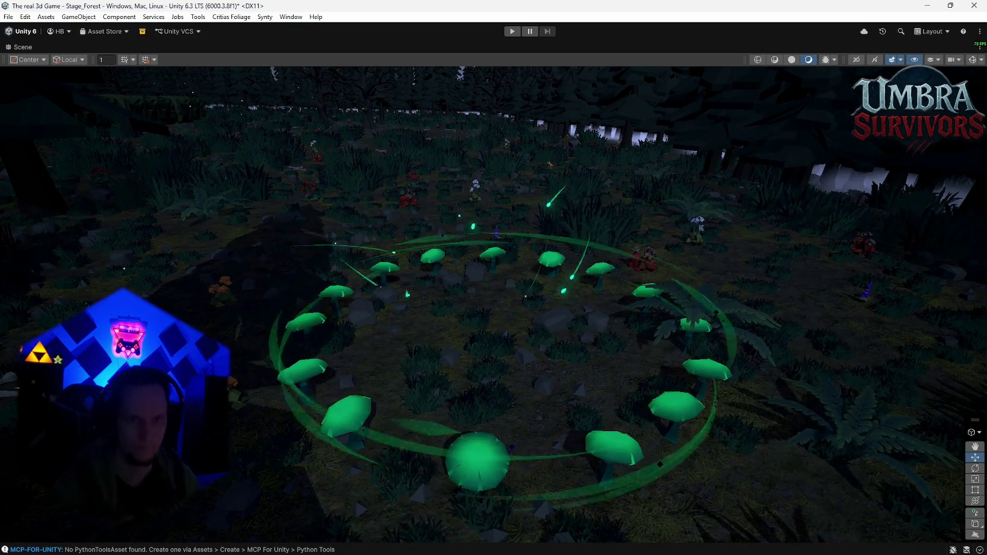
{"action": "key", "text": "super+shift+s"}
{"action": "left_click_drag", "start_coordinate": [958, 73], "coordinate": [359, 394]}
Step: Delete the Shroom Ring from the scene and maximize the Project browser
{"action": "double_click", "coordinate": [8, 46]}
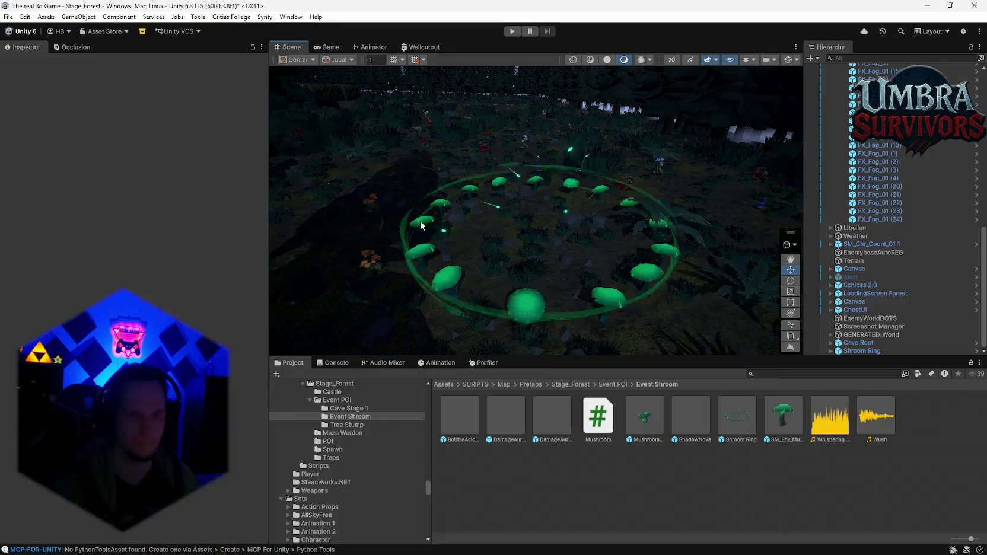
{"action": "left_click", "coordinate": [855, 352]}
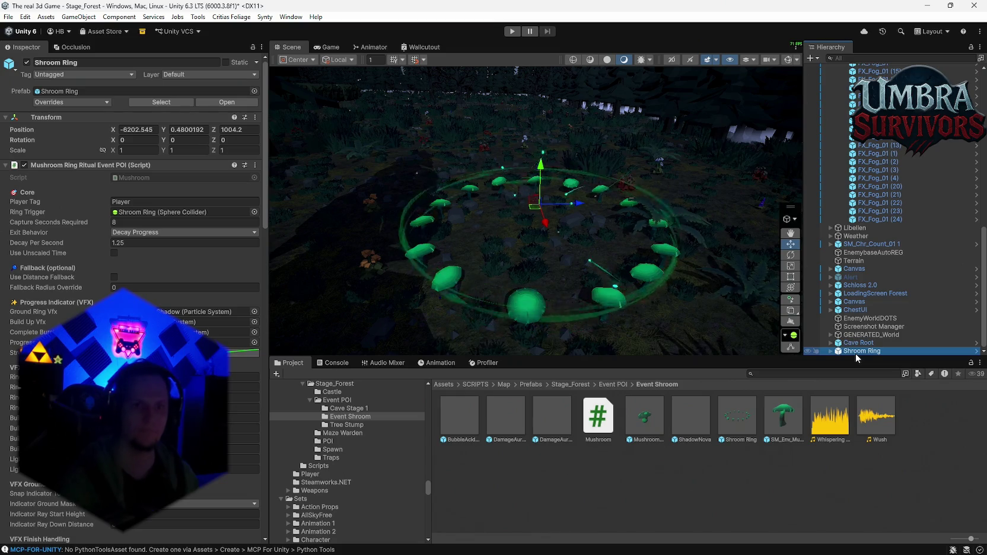
{"action": "key", "text": "Delete"}
{"action": "key", "text": "shift+space"}
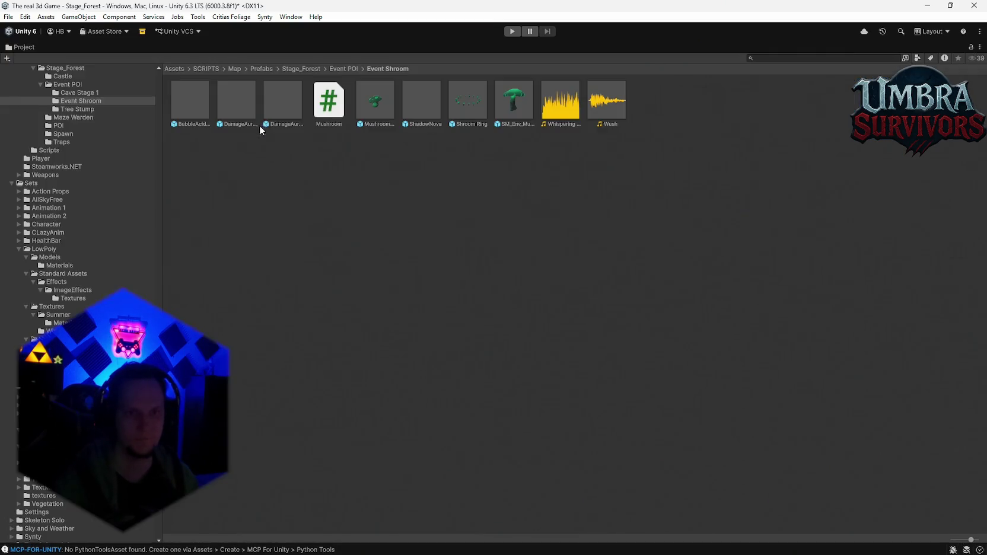
{"action": "double_click", "coordinate": [16, 50]}
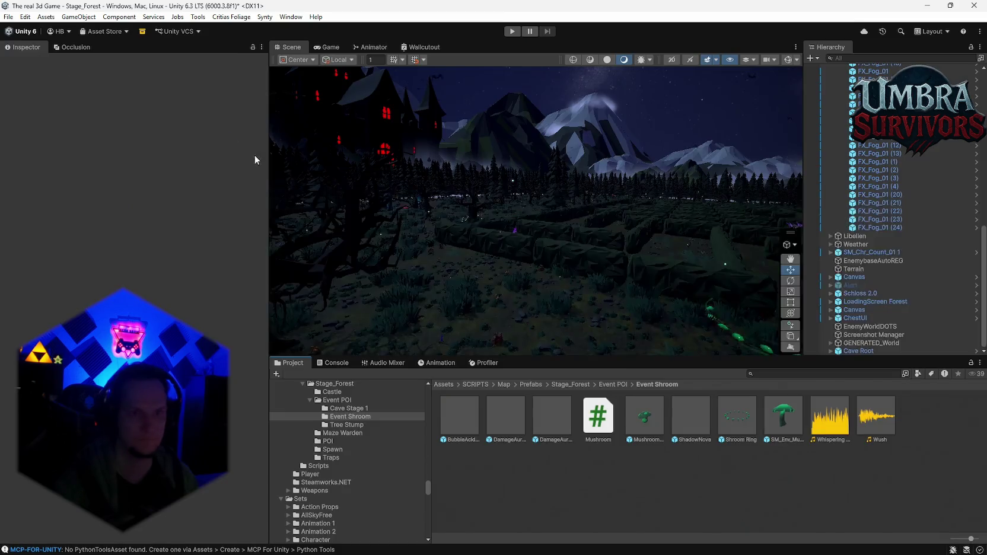
Step: Fly the Scene camera over the lava pit and forest to the glowing green patch
{"action": "mouse_move", "coordinate": [493, 260]}
{"action": "left_mouse_down"}
{"action": "mouse_move", "coordinate": [542, 293]}
{"action": "mouse_move", "coordinate": [731, 327]}
{"action": "mouse_move", "coordinate": [719, 283]}
{"action": "mouse_move", "coordinate": [696, 298]}
{"action": "mouse_move", "coordinate": [747, 280]}
{"action": "mouse_move", "coordinate": [866, 302]}
{"action": "mouse_move", "coordinate": [907, 325]}
{"action": "mouse_move", "coordinate": [950, 366]}
{"action": "mouse_move", "coordinate": [927, 366]}
{"action": "left_mouse_up"}
{"action": "mouse_move", "coordinate": [712, 297]}
{"action": "left_mouse_down"}
{"action": "mouse_move", "coordinate": [627, 249]}
{"action": "mouse_move", "coordinate": [547, 242]}
{"action": "left_mouse_up"}
{"action": "mouse_move", "coordinate": [578, 280]}
{"action": "left_mouse_down"}
{"action": "mouse_move", "coordinate": [624, 345]}
{"action": "mouse_move", "coordinate": [472, 364]}
{"action": "mouse_move", "coordinate": [207, 307]}
{"action": "left_mouse_up"}
{"action": "mouse_move", "coordinate": [285, 260]}
{"action": "left_mouse_down"}
{"action": "mouse_move", "coordinate": [323, 222]}
{"action": "mouse_move", "coordinate": [295, 239]}
{"action": "mouse_move", "coordinate": [297, 261]}
{"action": "mouse_move", "coordinate": [229, 294]}
{"action": "mouse_move", "coordinate": [896, 312]}
{"action": "mouse_move", "coordinate": [856, 303]}
{"action": "mouse_move", "coordinate": [936, 303]}
{"action": "mouse_move", "coordinate": [44, 306]}
{"action": "mouse_move", "coordinate": [584, 301]}
{"action": "mouse_move", "coordinate": [206, 259]}
{"action": "left_mouse_up"}
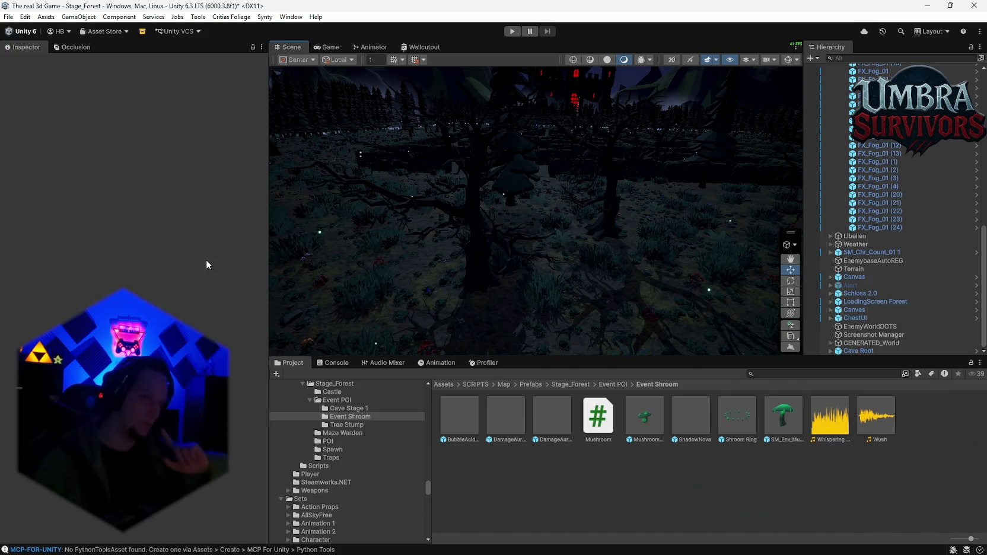
{"action": "left_click_drag", "start_coordinate": [444, 182], "coordinate": [411, 176]}
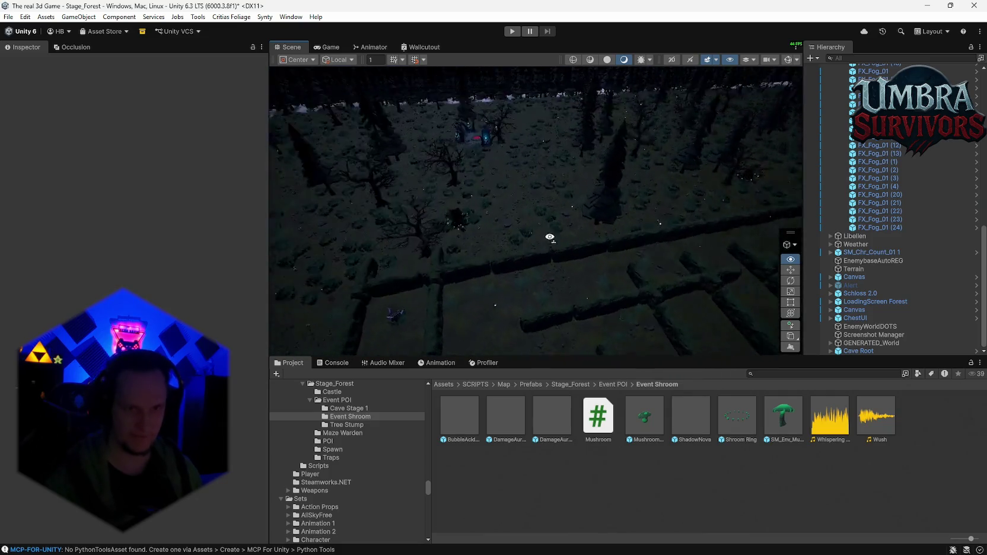
{"action": "left_click_drag", "start_coordinate": [530, 241], "coordinate": [419, 260]}
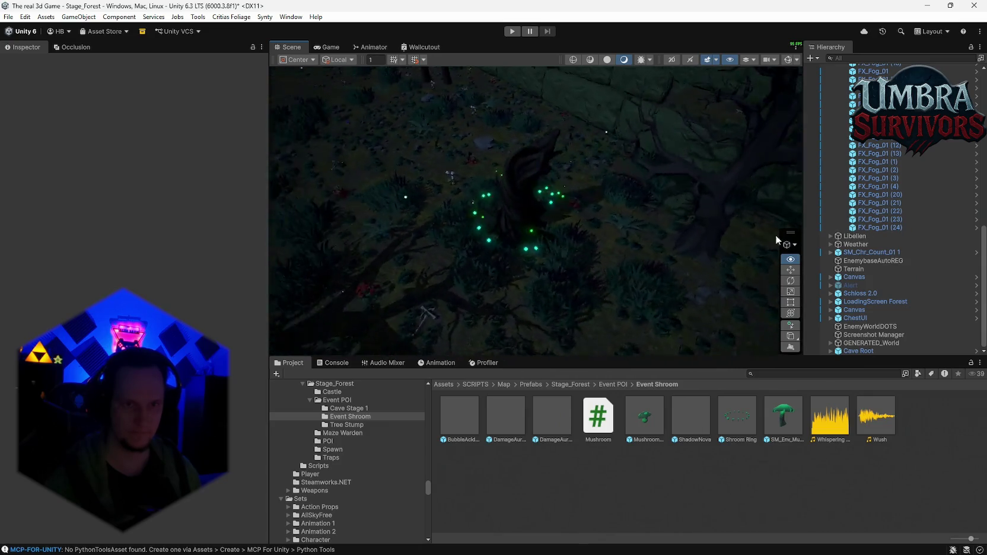
{"action": "left_click_drag", "start_coordinate": [686, 237], "coordinate": [511, 235]}
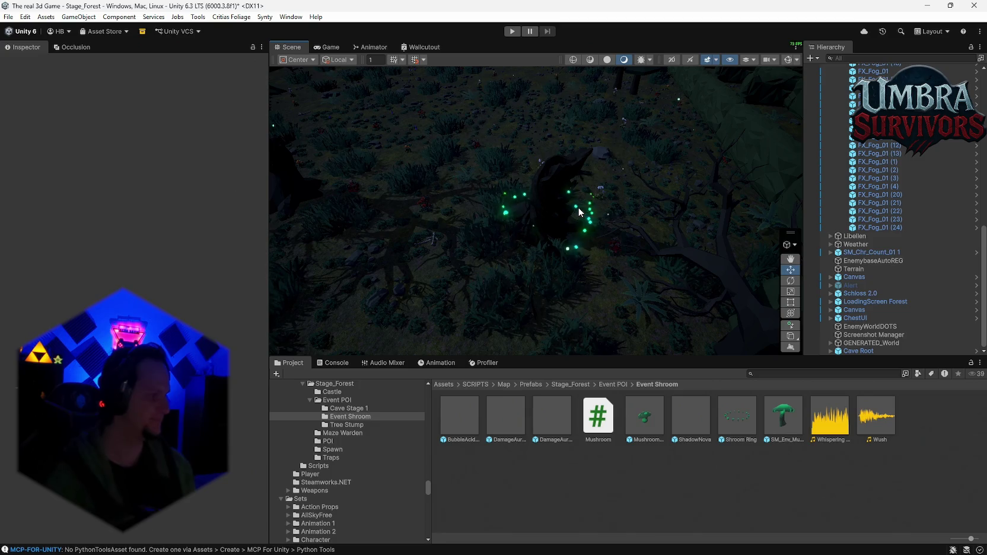
{"action": "mouse_move", "coordinate": [586, 201]}
{"action": "left_mouse_down"}
{"action": "mouse_move", "coordinate": [623, 189]}
{"action": "mouse_move", "coordinate": [126, 169]}
{"action": "mouse_move", "coordinate": [156, 160]}
{"action": "mouse_move", "coordinate": [36, 170]}
{"action": "mouse_move", "coordinate": [623, 142]}
{"action": "mouse_move", "coordinate": [696, 126]}
{"action": "mouse_move", "coordinate": [937, 154]}
{"action": "mouse_move", "coordinate": [48, 150]}
{"action": "mouse_move", "coordinate": [856, 158]}
{"action": "mouse_move", "coordinate": [814, 130]}
{"action": "mouse_move", "coordinate": [863, 165]}
{"action": "mouse_move", "coordinate": [798, 160]}
{"action": "mouse_move", "coordinate": [513, 211]}
{"action": "mouse_move", "coordinate": [978, 202]}
{"action": "mouse_move", "coordinate": [55, 206]}
{"action": "mouse_move", "coordinate": [180, 197]}
{"action": "mouse_move", "coordinate": [168, 195]}
{"action": "mouse_move", "coordinate": [139, 198]}
{"action": "mouse_move", "coordinate": [954, 204]}
{"action": "mouse_move", "coordinate": [765, 200]}
{"action": "left_mouse_up"}
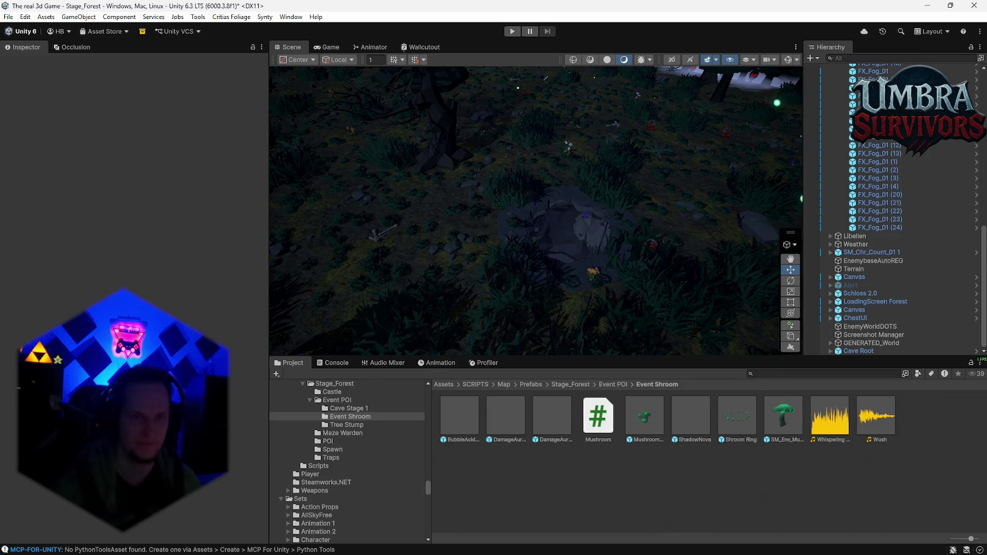
Step: Show the Console with Ctrl+Shift+C and clear all of its log messages
{"action": "key", "text": "ctrl+shift+c"}
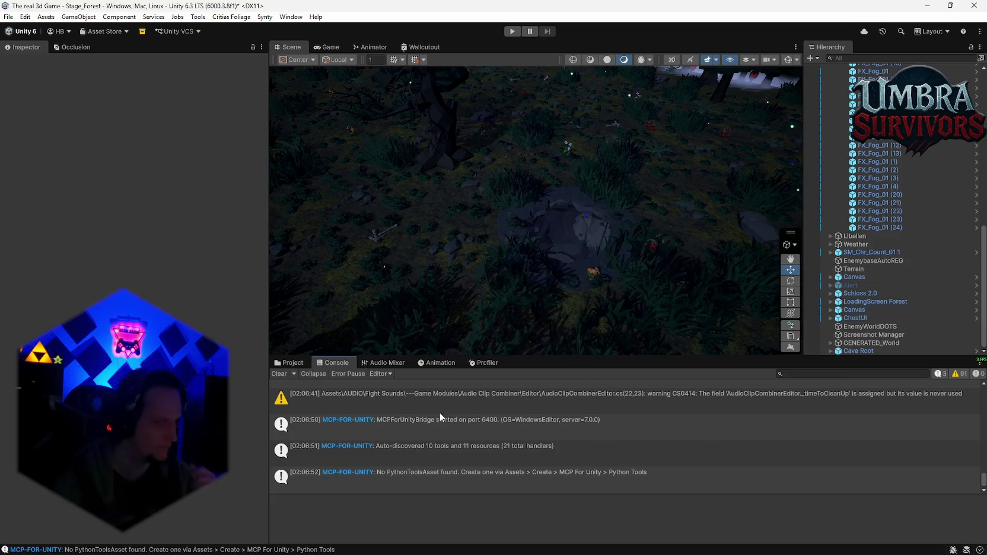
{"action": "left_click", "coordinate": [283, 375]}
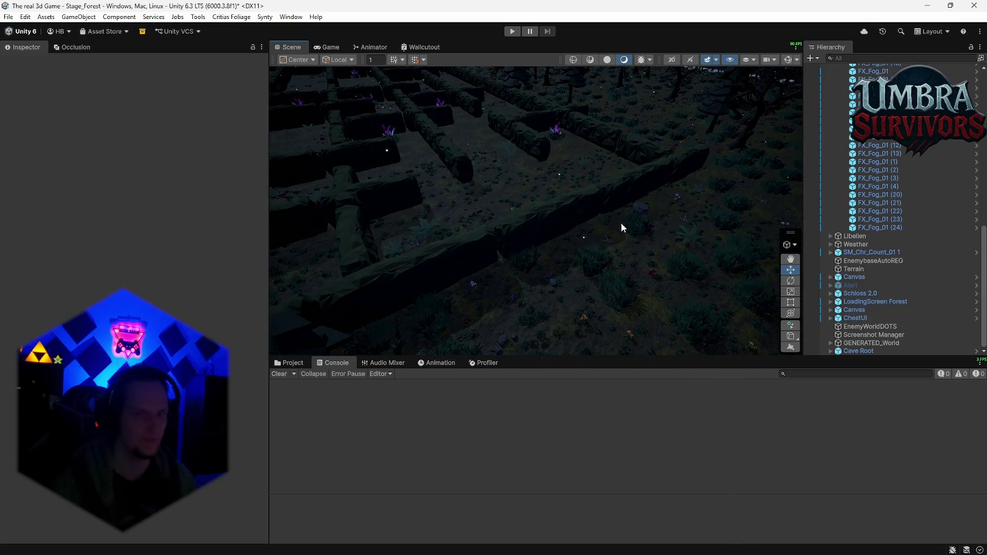
{"action": "mouse_move", "coordinate": [467, 185]}
{"action": "left_mouse_down"}
{"action": "mouse_move", "coordinate": [323, 181]}
{"action": "mouse_move", "coordinate": [562, 247]}
{"action": "mouse_move", "coordinate": [496, 222]}
{"action": "mouse_move", "coordinate": [597, 206]}
{"action": "mouse_move", "coordinate": [281, 326]}
{"action": "mouse_move", "coordinate": [645, 205]}
{"action": "mouse_move", "coordinate": [531, 247]}
{"action": "mouse_move", "coordinate": [467, 389]}
{"action": "mouse_move", "coordinate": [524, 146]}
{"action": "mouse_move", "coordinate": [568, 256]}
{"action": "mouse_move", "coordinate": [605, 264]}
{"action": "mouse_move", "coordinate": [530, 163]}
{"action": "mouse_move", "coordinate": [571, 195]}
{"action": "mouse_move", "coordinate": [627, 158]}
{"action": "mouse_move", "coordinate": [455, 212]}
{"action": "mouse_move", "coordinate": [467, 127]}
{"action": "mouse_move", "coordinate": [584, 167]}
{"action": "mouse_move", "coordinate": [580, 154]}
{"action": "mouse_move", "coordinate": [542, 228]}
{"action": "mouse_move", "coordinate": [527, 236]}
{"action": "mouse_move", "coordinate": [559, 275]}
{"action": "mouse_move", "coordinate": [497, 233]}
{"action": "mouse_move", "coordinate": [546, 112]}
{"action": "mouse_move", "coordinate": [548, 148]}
{"action": "mouse_move", "coordinate": [659, 160]}
{"action": "mouse_move", "coordinate": [603, 57]}
{"action": "mouse_move", "coordinate": [571, 170]}
{"action": "mouse_move", "coordinate": [614, 229]}
{"action": "mouse_move", "coordinate": [612, 262]}
{"action": "mouse_move", "coordinate": [585, 266]}
{"action": "mouse_move", "coordinate": [624, 345]}
{"action": "mouse_move", "coordinate": [533, 277]}
{"action": "mouse_move", "coordinate": [465, 170]}
{"action": "mouse_move", "coordinate": [679, 291]}
{"action": "mouse_move", "coordinate": [561, 212]}
{"action": "mouse_move", "coordinate": [600, 299]}
{"action": "mouse_move", "coordinate": [551, 238]}
{"action": "mouse_move", "coordinate": [567, 245]}
{"action": "mouse_move", "coordinate": [571, 225]}
{"action": "mouse_move", "coordinate": [603, 299]}
{"action": "left_mouse_up"}
Step: Bring the Scene view to the forest cave's lava pool and scroll the Hierarchy up to Stage_Forest
{"action": "key", "text": "w"}
{"action": "scroll", "coordinate": [863, 297], "scroll_direction": "up", "scroll_amount": 10}
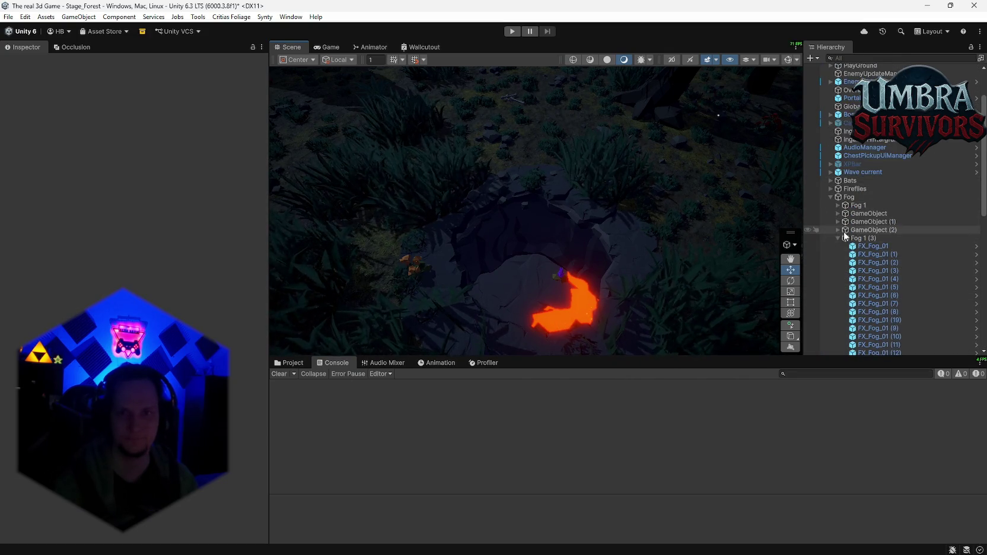
{"action": "scroll", "coordinate": [865, 241], "scroll_direction": "up", "scroll_amount": 3}
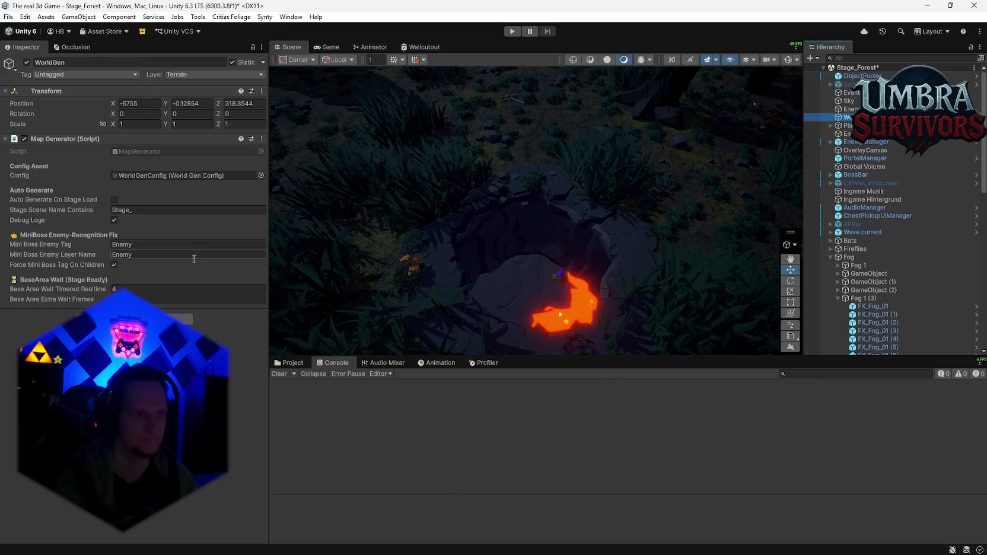
Step: Select the WorldGenConfig asset referenced in the WorldGen generator's Config field
{"action": "left_click", "coordinate": [154, 178]}
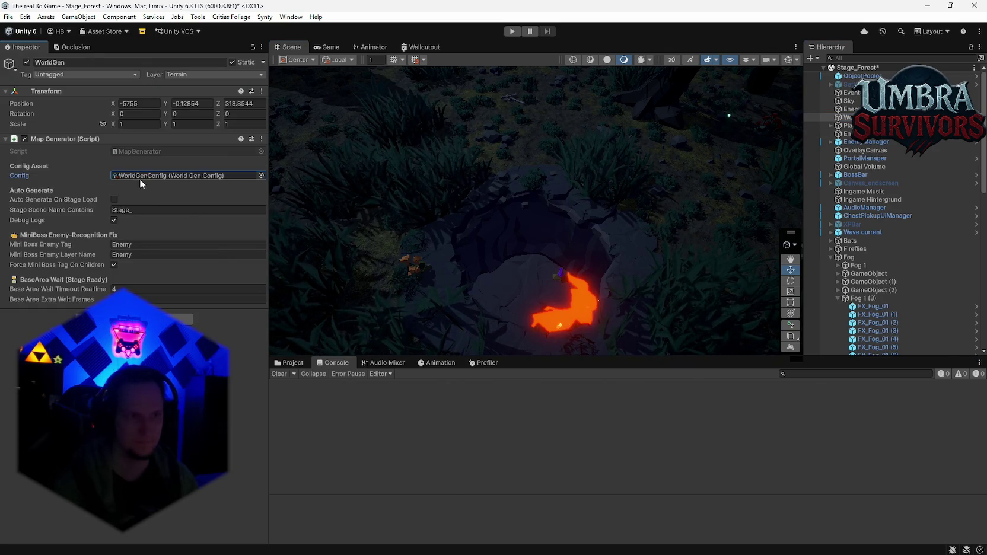
{"action": "left_click", "coordinate": [291, 363]}
{"action": "left_click", "coordinate": [706, 504]}
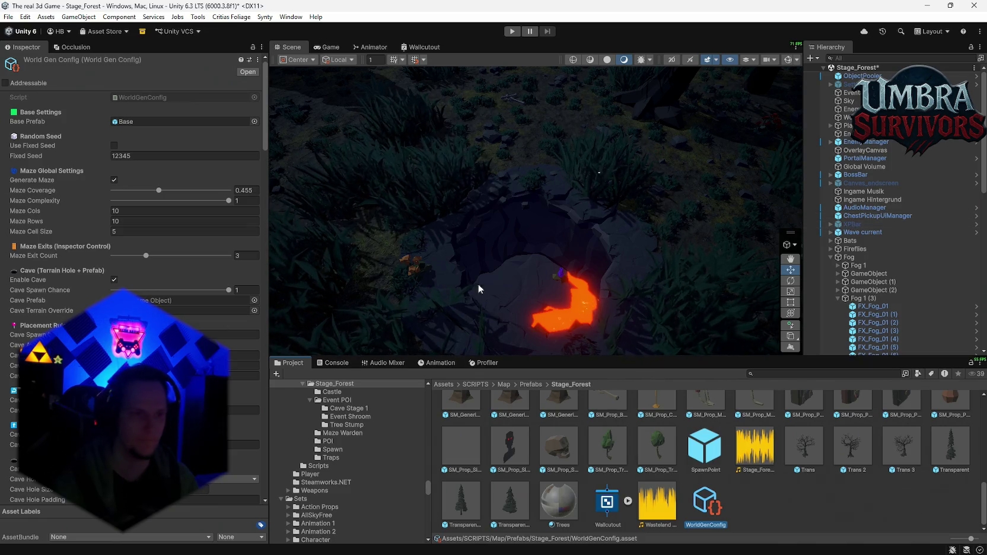
{"action": "scroll", "coordinate": [632, 440], "scroll_direction": "up", "scroll_amount": 5}
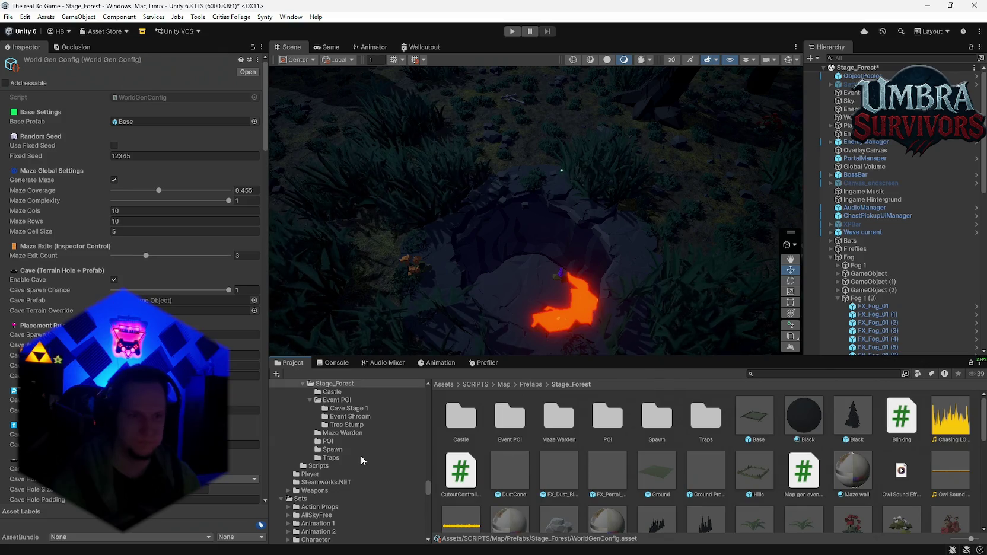
{"action": "scroll", "coordinate": [348, 444], "scroll_direction": "up", "scroll_amount": 2}
Step: Set Cave Root from Cave Stage 1 as the Cave Prefab, adjust placement rules, and regenerate
{"action": "left_click", "coordinate": [349, 440]}
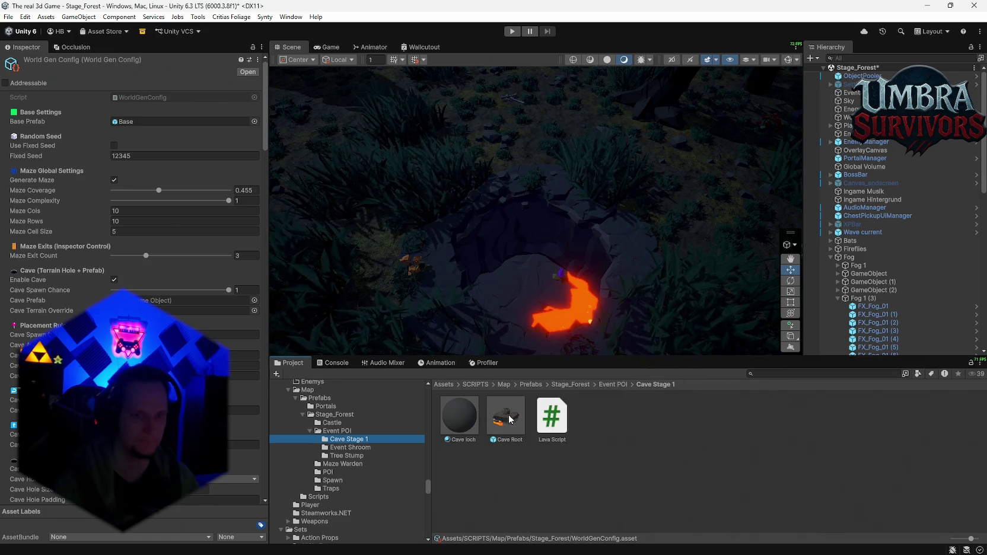
{"action": "mouse_move", "coordinate": [505, 424]}
{"action": "left_mouse_down"}
{"action": "mouse_move", "coordinate": [462, 436]}
{"action": "mouse_move", "coordinate": [178, 300]}
{"action": "left_mouse_up"}
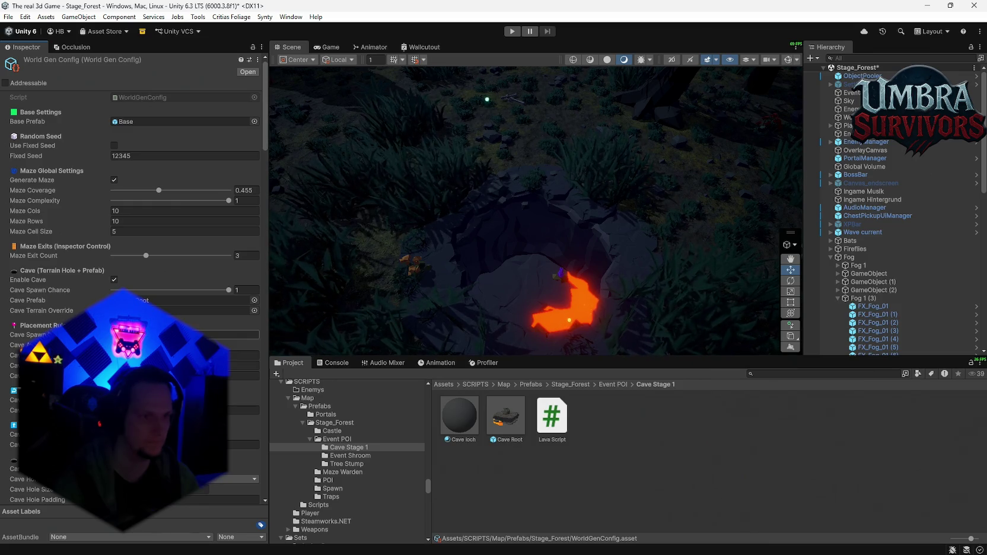
{"action": "left_click", "coordinate": [237, 334]}
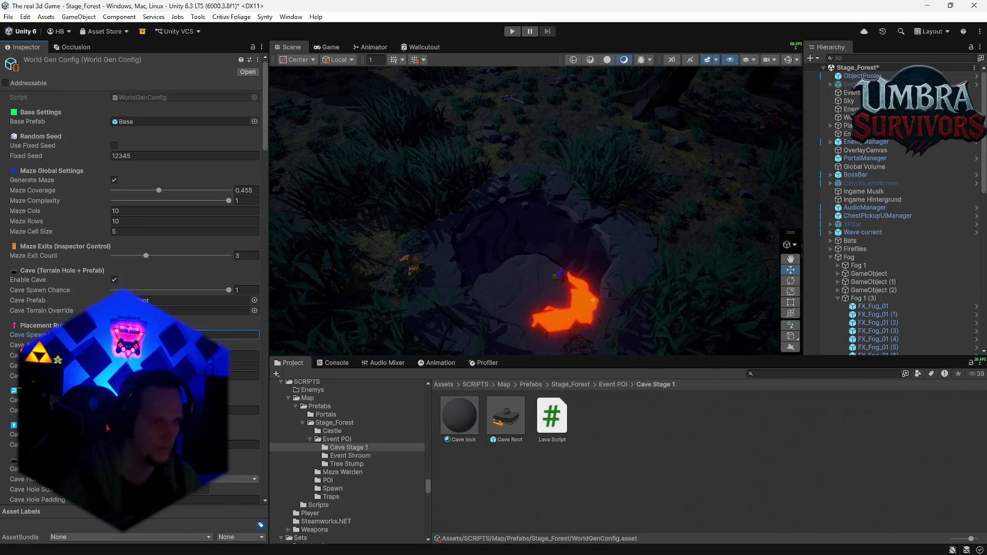
{"action": "left_click", "coordinate": [243, 355]}
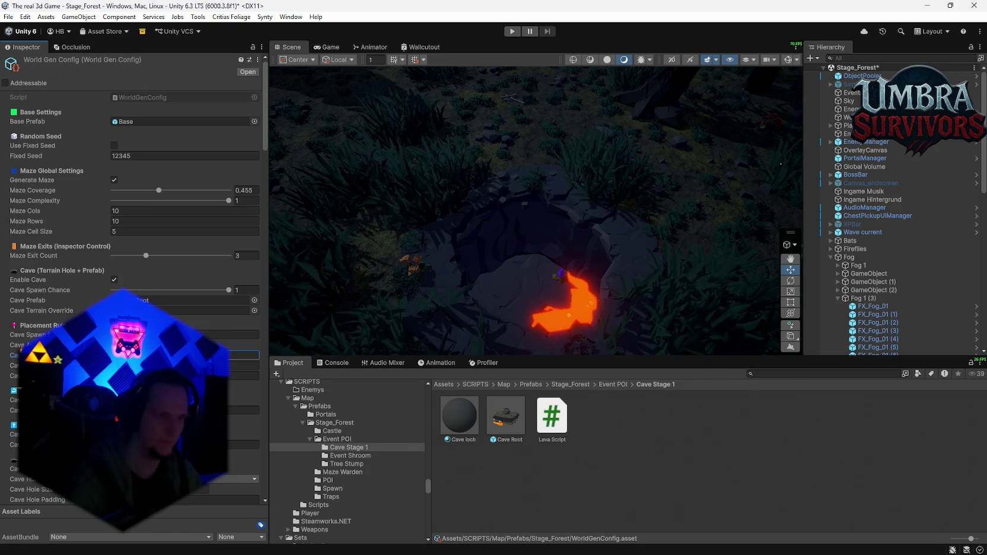
{"action": "left_click", "coordinate": [243, 366]}
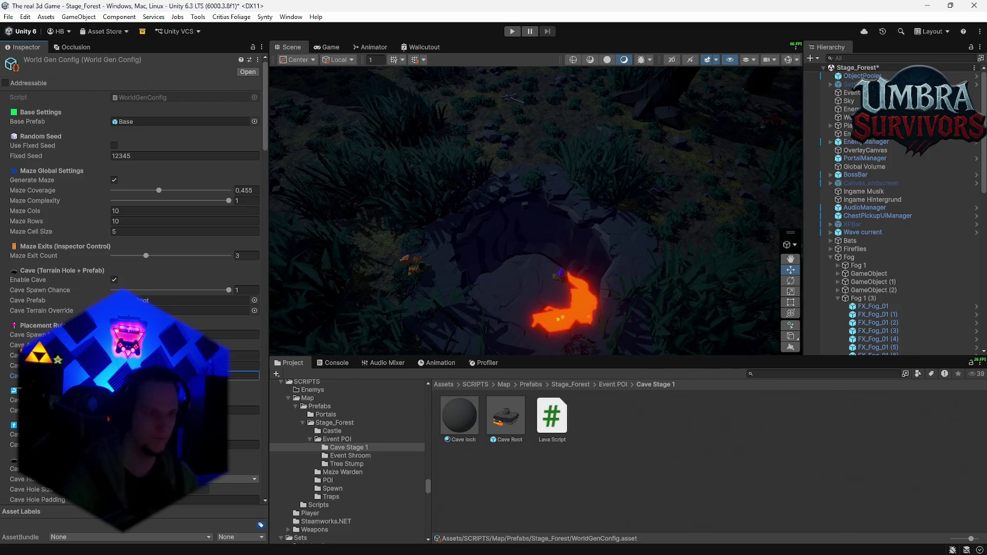
{"action": "left_click", "coordinate": [513, 274]}
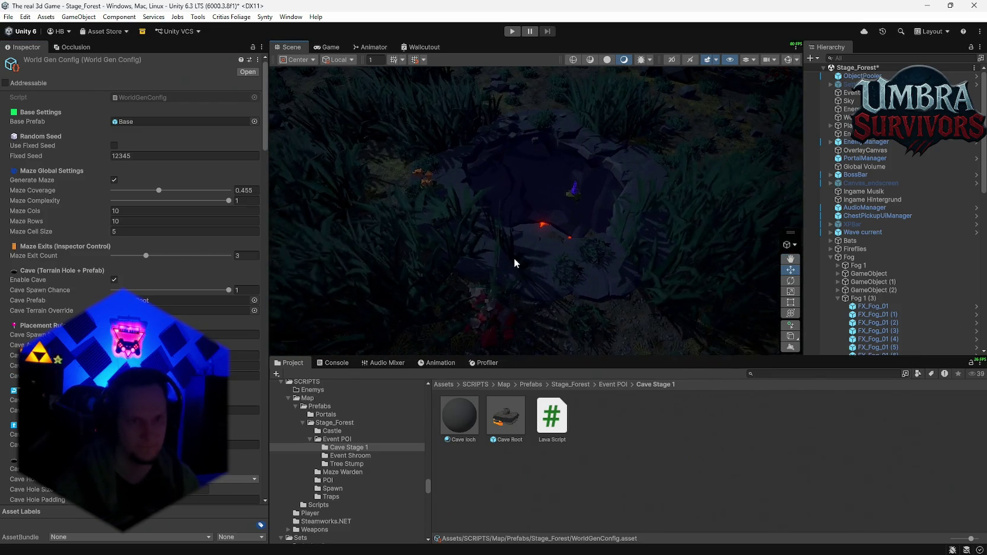
Step: Collapse the Fog group and move Cave Root into GENERATED_World
{"action": "scroll", "coordinate": [891, 298], "scroll_direction": "down", "scroll_amount": 2}
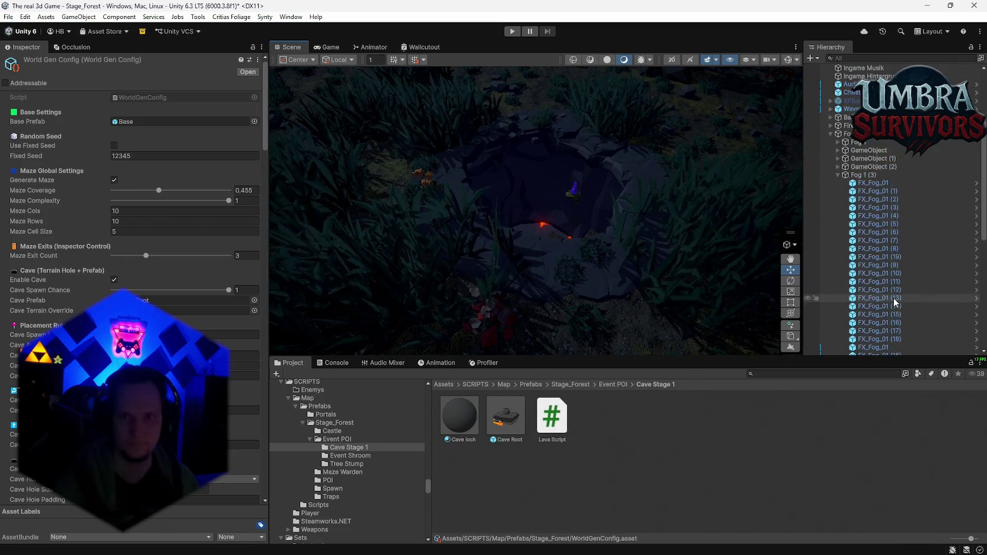
{"action": "scroll", "coordinate": [901, 287], "scroll_direction": "down", "scroll_amount": 4}
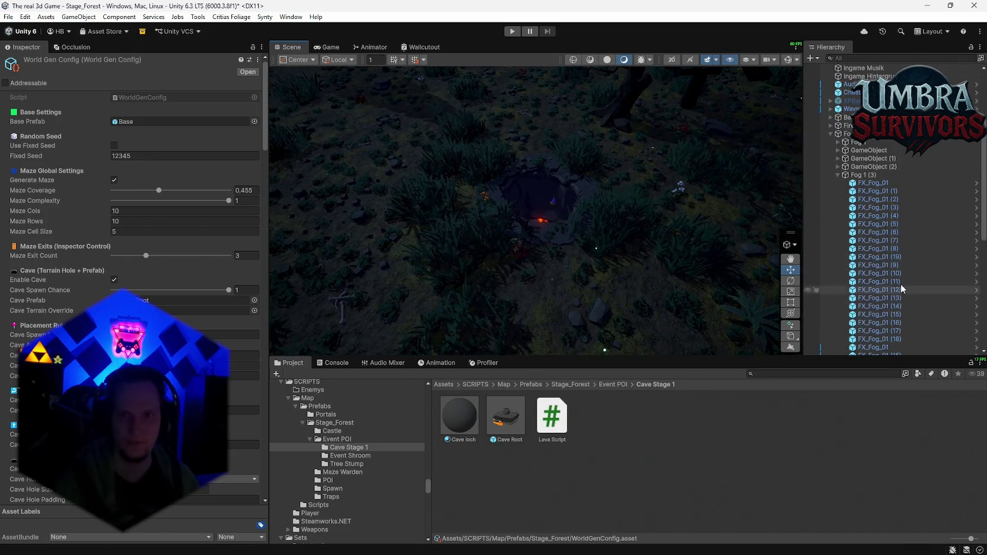
{"action": "left_click", "coordinate": [830, 132]}
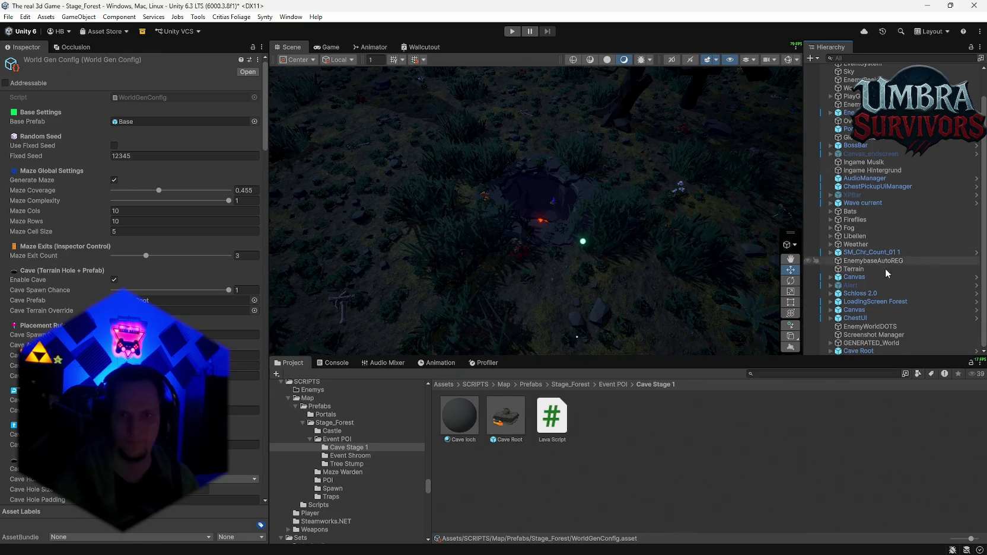
{"action": "left_click", "coordinate": [850, 351]}
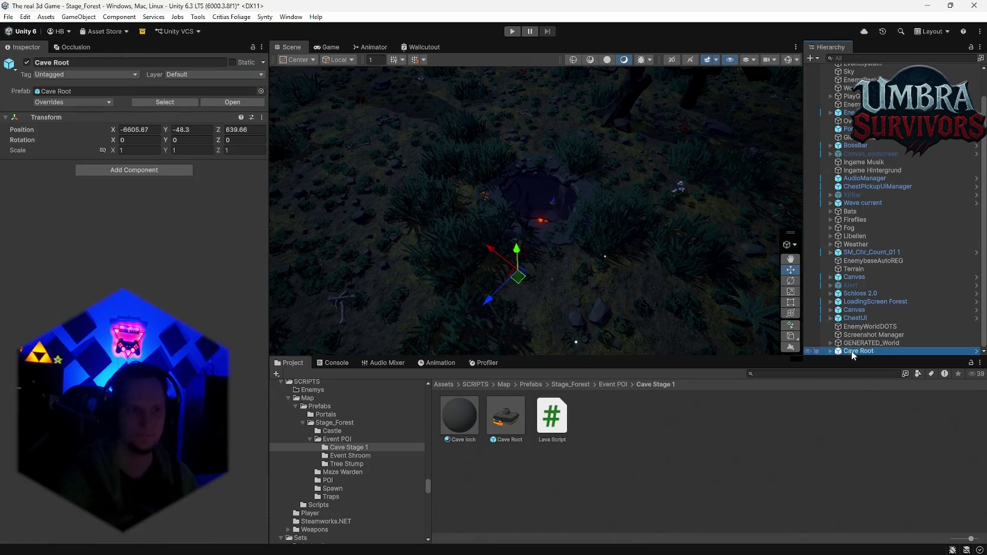
{"action": "mouse_move", "coordinate": [851, 351]}
{"action": "left_mouse_down"}
{"action": "mouse_move", "coordinate": [713, 288]}
{"action": "mouse_move", "coordinate": [106, 99]}
{"action": "mouse_move", "coordinate": [865, 344]}
{"action": "mouse_move", "coordinate": [858, 349]}
{"action": "left_mouse_up"}
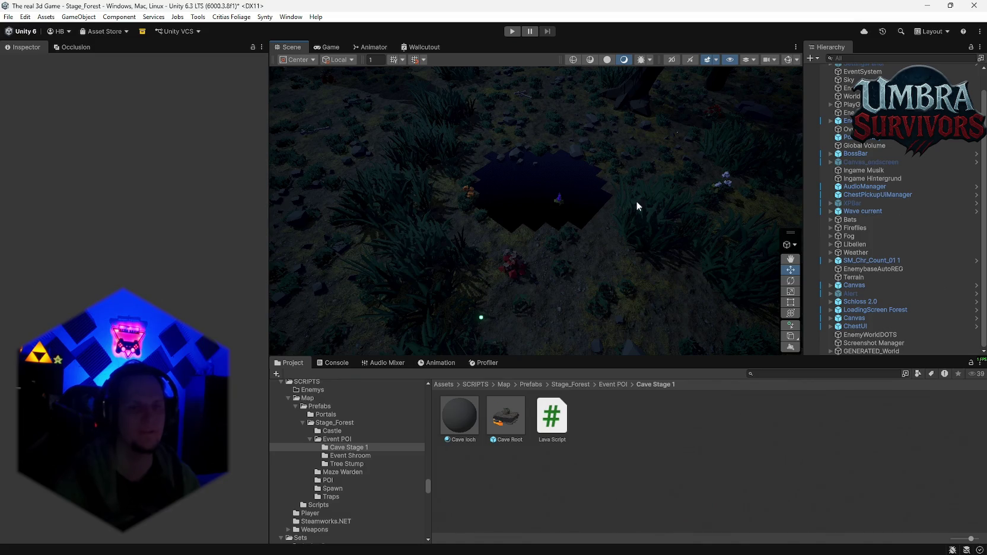
Step: Erase the old cave hole from the Terrain using the Paint Holes tool
{"action": "left_click", "coordinate": [527, 210]}
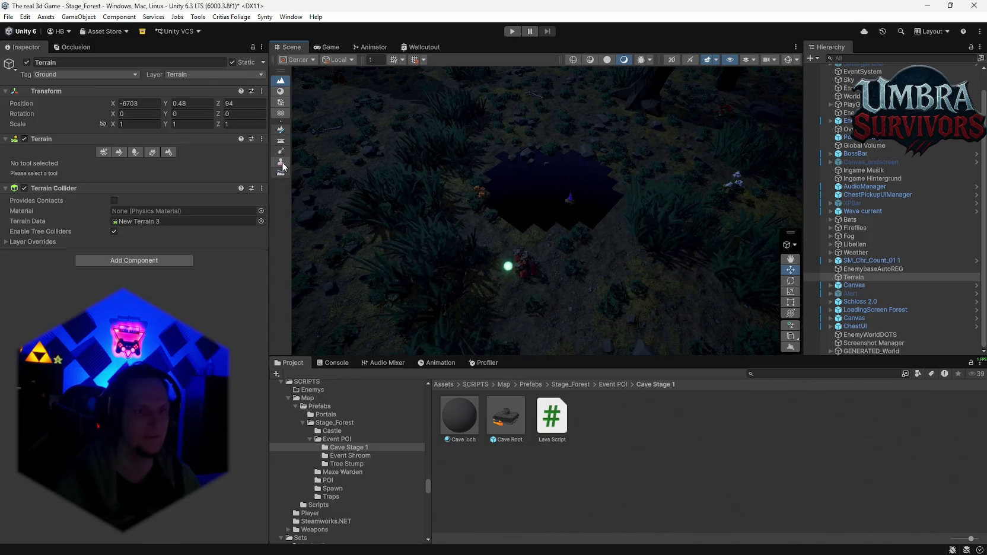
{"action": "left_click", "coordinate": [281, 129]}
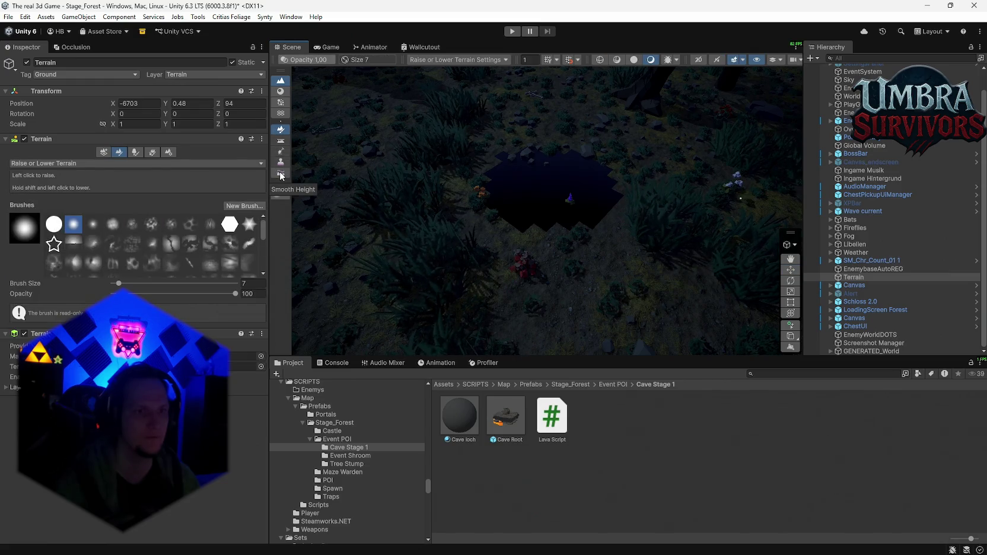
{"action": "left_click", "coordinate": [280, 151]}
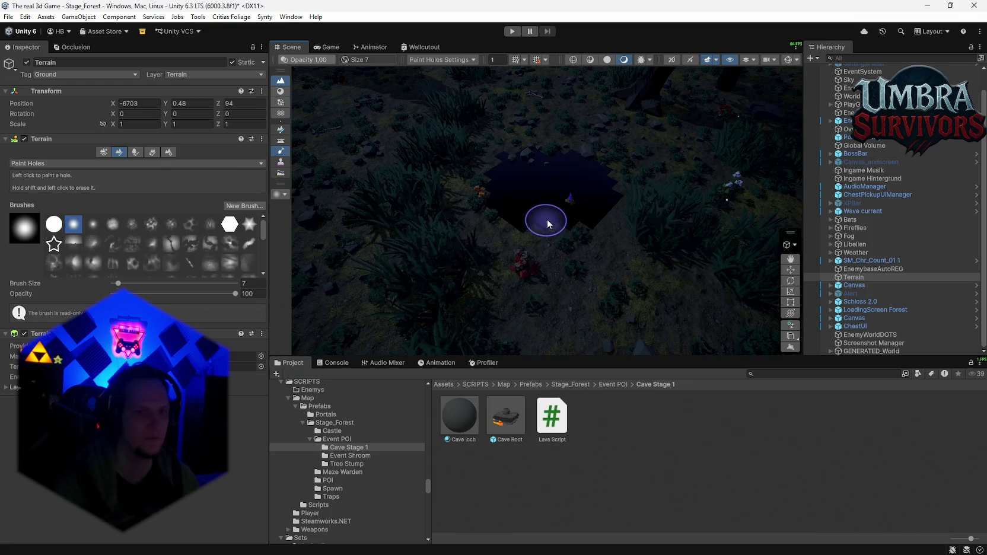
{"action": "mouse_move", "coordinate": [532, 221]}
{"action": "left_mouse_down", "text": "shift"}
{"action": "mouse_move", "coordinate": [522, 150]}
{"action": "mouse_move", "coordinate": [531, 172]}
{"action": "mouse_move", "coordinate": [612, 176]}
{"action": "mouse_move", "coordinate": [636, 257]}
{"action": "left_mouse_up", "text": "shift"}
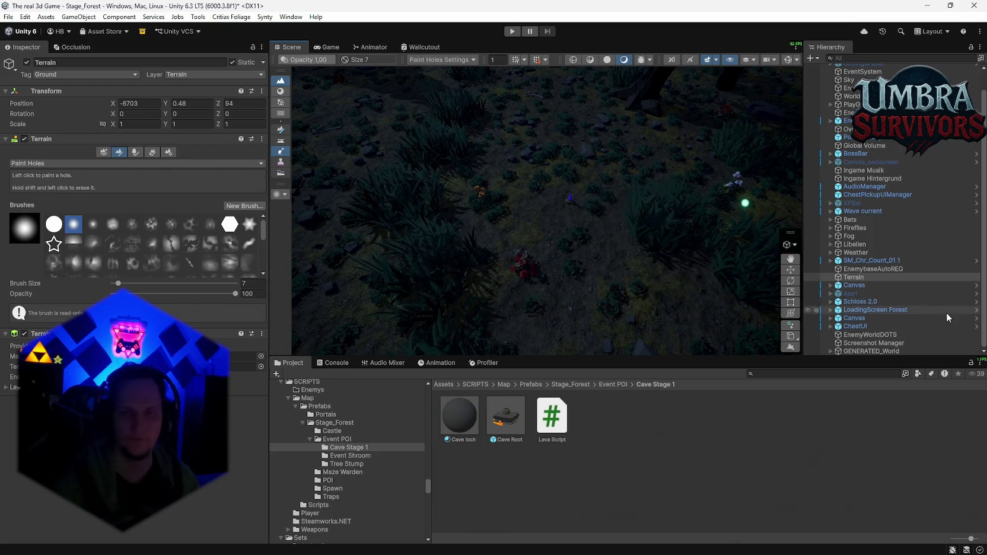
{"action": "scroll", "coordinate": [872, 219], "scroll_direction": "up", "scroll_amount": 2}
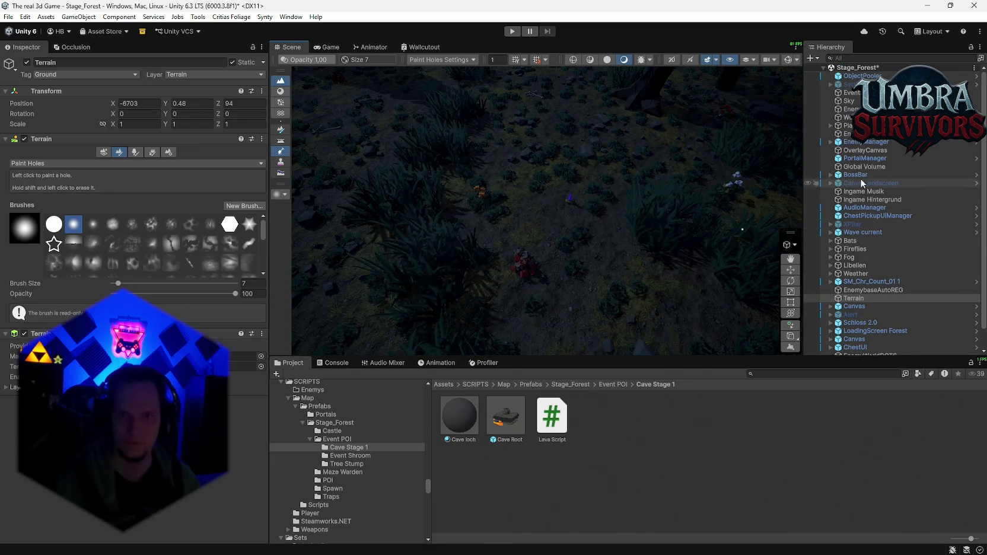
{"action": "left_click", "coordinate": [847, 116]}
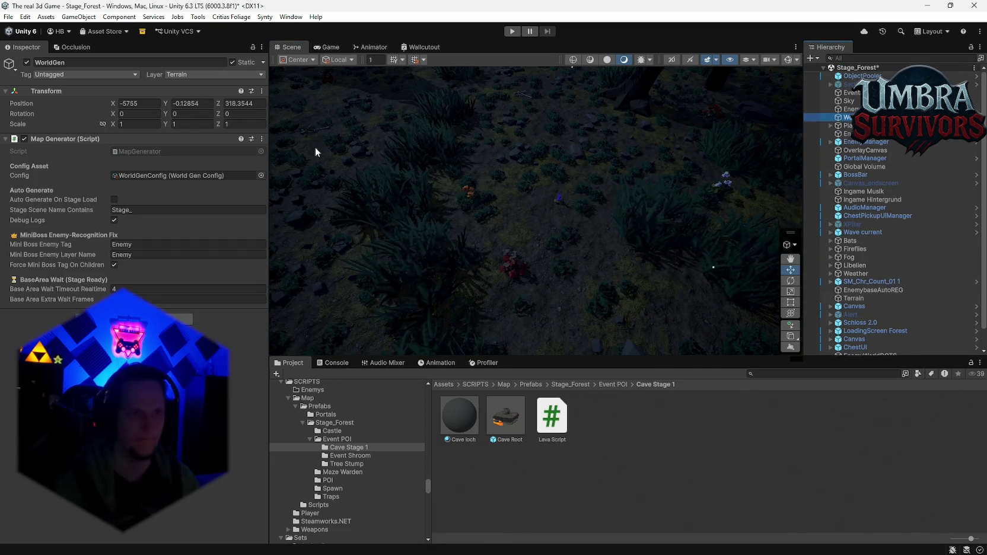
Step: Regenerate the forest world with Generate World from WorldGen's Map Generator menu
{"action": "left_click", "coordinate": [506, 415]}
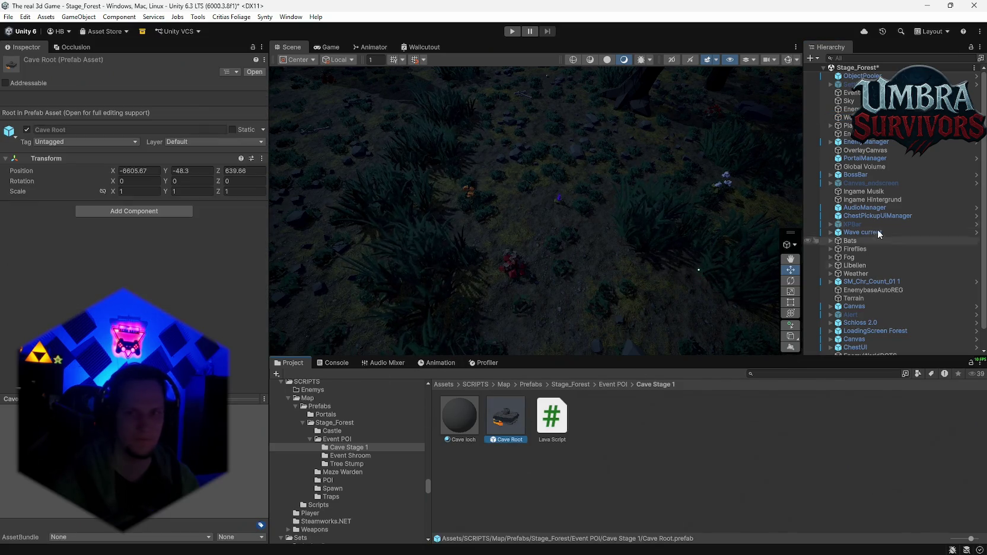
{"action": "scroll", "coordinate": [869, 267], "scroll_direction": "down", "scroll_amount": 2}
{"action": "scroll", "coordinate": [860, 296], "scroll_direction": "up", "scroll_amount": 2}
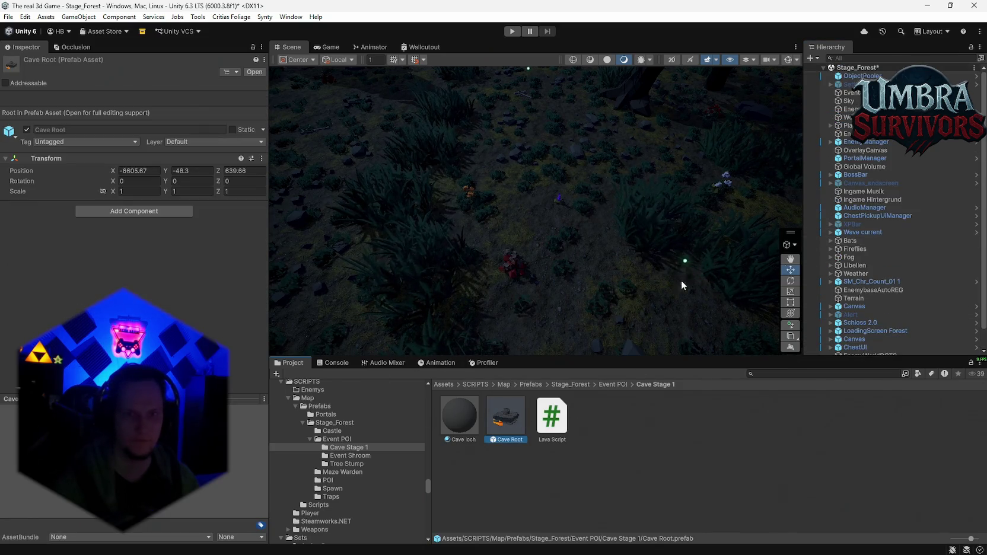
{"action": "left_click", "coordinate": [331, 218]}
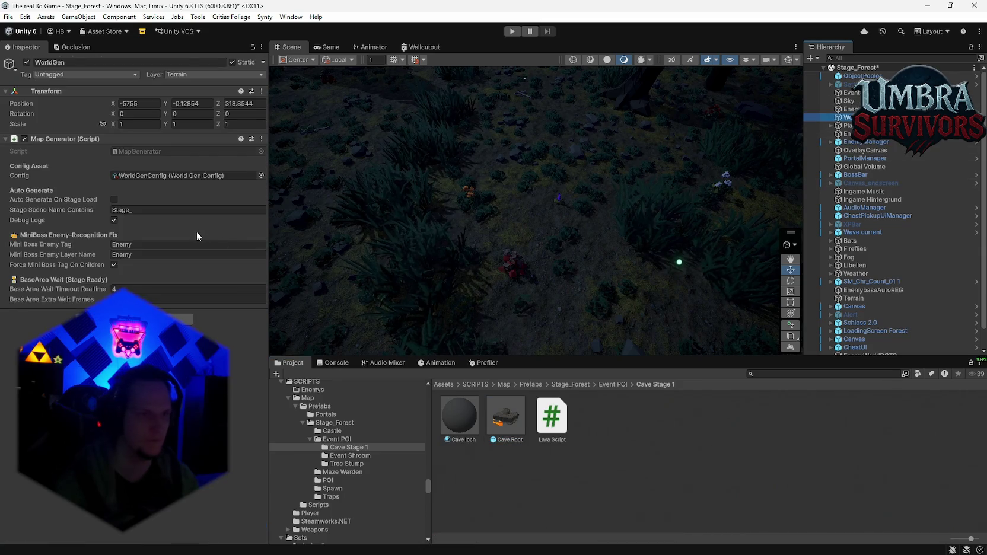
{"action": "left_click", "coordinate": [262, 139]}
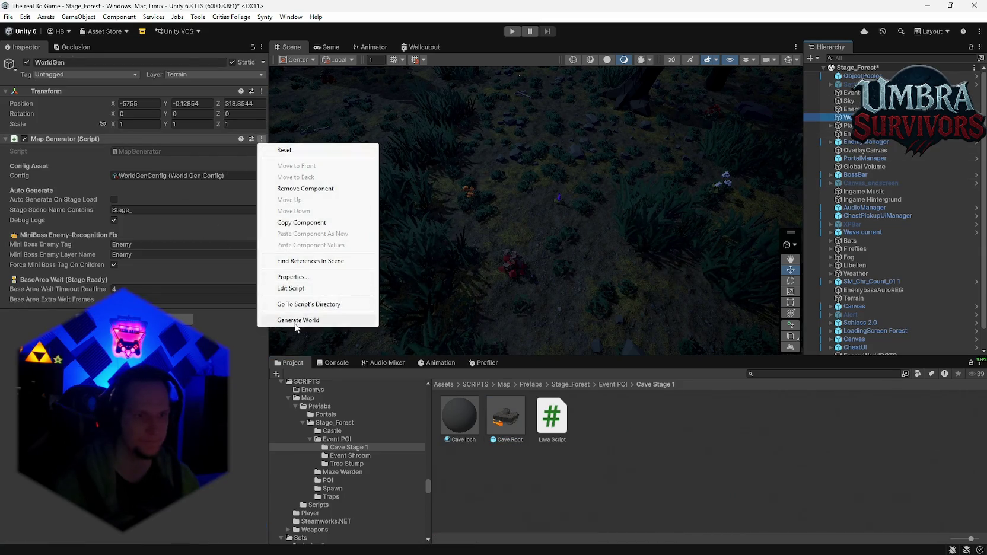
{"action": "left_click", "coordinate": [483, 256]}
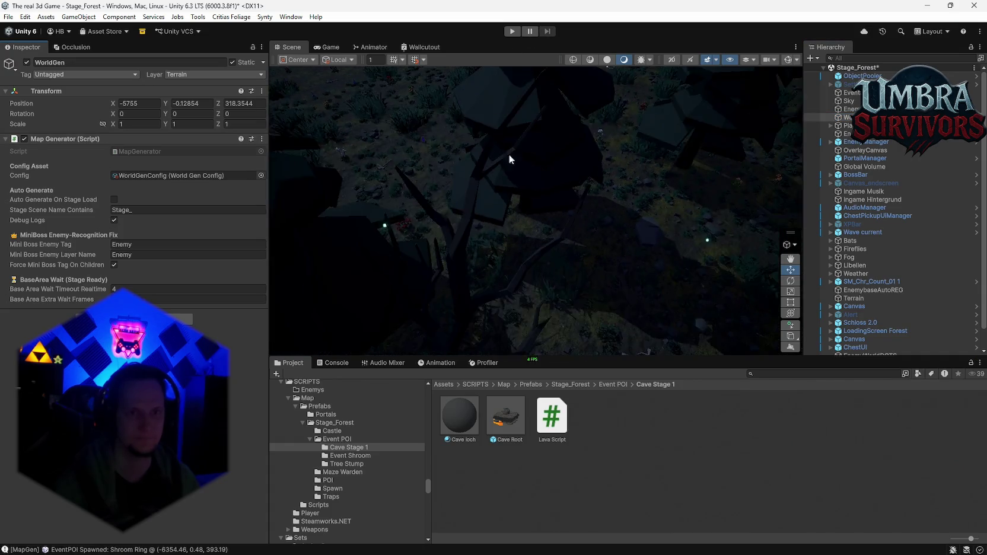
Step: Orbit low over the lava, pull back to a wide view, and bring up WorldGenConfig
{"action": "scroll", "coordinate": [544, 203], "scroll_direction": "down", "scroll_amount": 10}
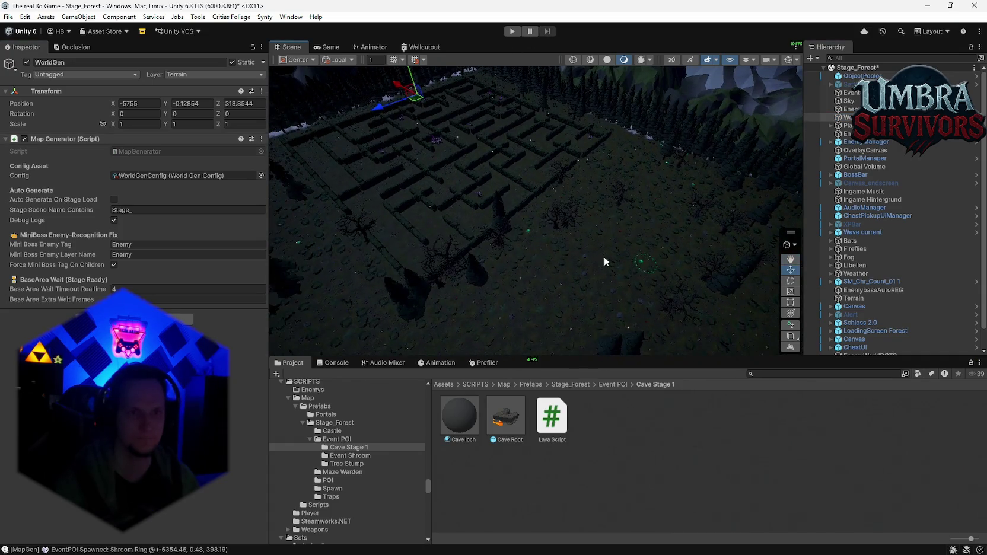
{"action": "scroll", "coordinate": [669, 179], "scroll_direction": "up", "scroll_amount": 10}
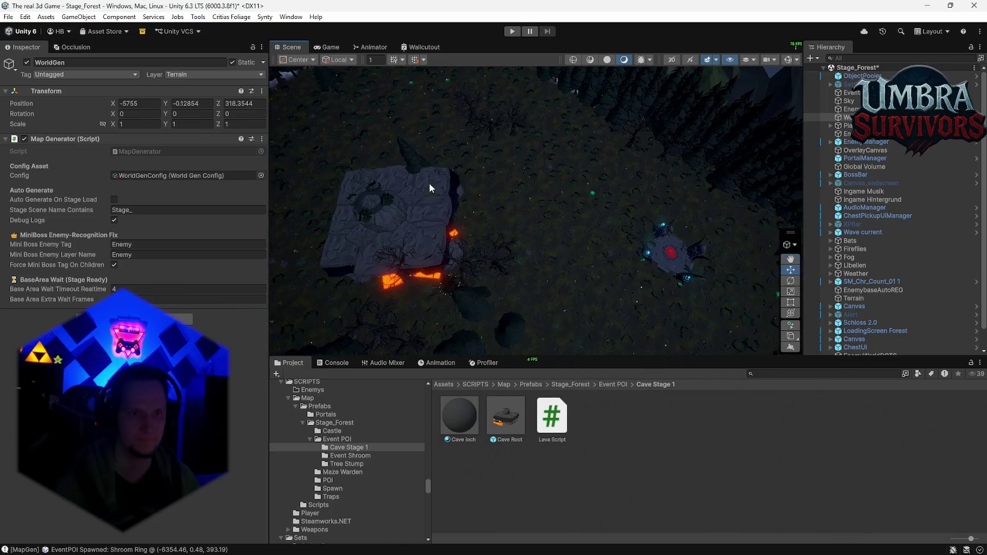
{"action": "scroll", "coordinate": [428, 182], "scroll_direction": "up", "scroll_amount": 5}
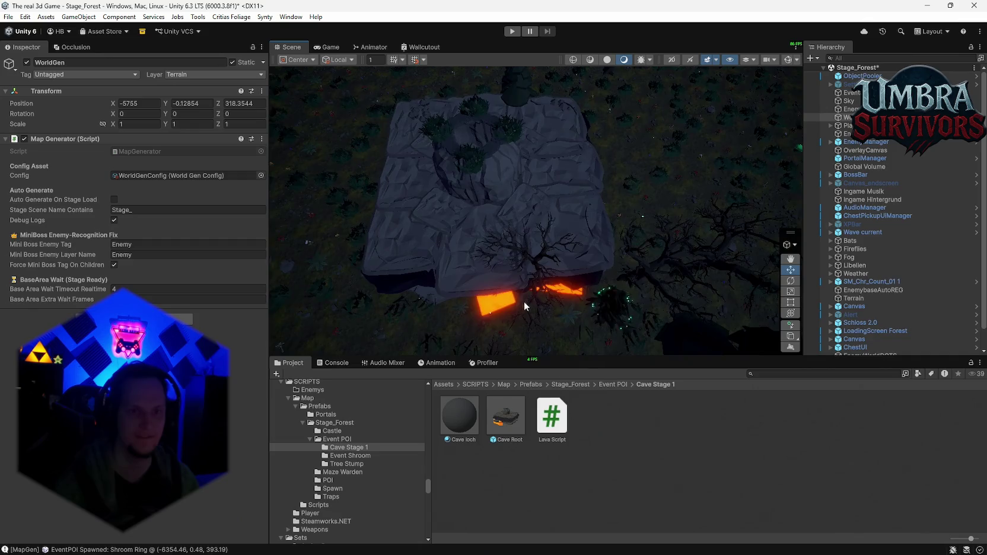
{"action": "mouse_move", "coordinate": [524, 302]}
{"action": "left_mouse_down"}
{"action": "mouse_move", "coordinate": [571, 199]}
{"action": "mouse_move", "coordinate": [574, 92]}
{"action": "left_mouse_up"}
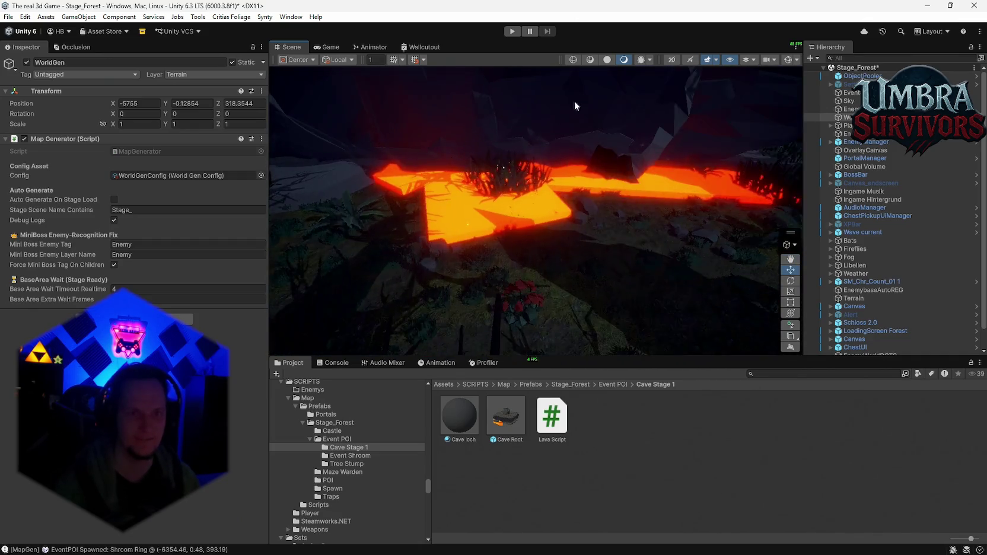
{"action": "scroll", "coordinate": [633, 180], "scroll_direction": "up", "scroll_amount": 3}
{"action": "mouse_move", "coordinate": [634, 180]}
{"action": "left_mouse_down"}
{"action": "mouse_move", "coordinate": [600, 153]}
{"action": "mouse_move", "coordinate": [628, 133]}
{"action": "mouse_move", "coordinate": [583, 182]}
{"action": "mouse_move", "coordinate": [585, 227]}
{"action": "mouse_move", "coordinate": [498, 280]}
{"action": "mouse_move", "coordinate": [558, 231]}
{"action": "mouse_move", "coordinate": [264, 187]}
{"action": "left_mouse_up"}
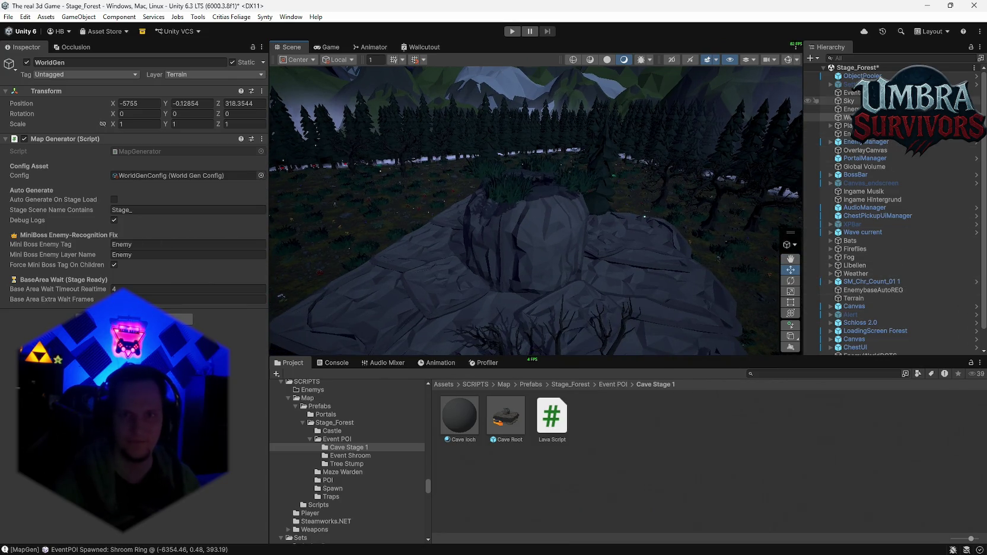
{"action": "double_click", "coordinate": [136, 175]}
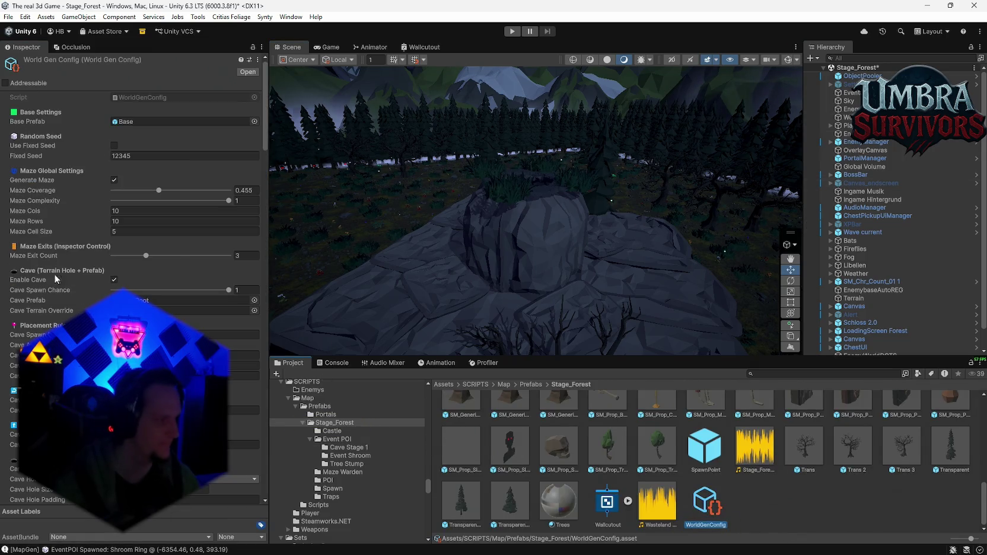
Step: Review WorldGenConfig's Cave and Terrain Hole settings: Cave Root with an 8×8 rectangular hole
{"action": "mouse_move", "coordinate": [450, 195]}
{"action": "left_mouse_down"}
{"action": "mouse_move", "coordinate": [453, 168]}
{"action": "mouse_move", "coordinate": [535, 203]}
{"action": "mouse_move", "coordinate": [458, 202]}
{"action": "mouse_move", "coordinate": [379, 154]}
{"action": "mouse_move", "coordinate": [544, 209]}
{"action": "mouse_move", "coordinate": [569, 204]}
{"action": "mouse_move", "coordinate": [558, 202]}
{"action": "left_mouse_up"}
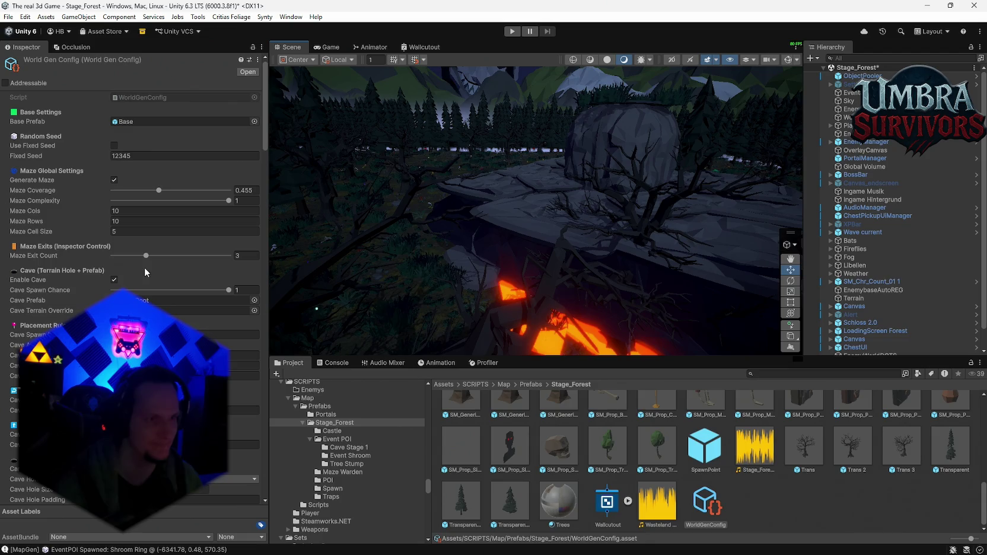
{"action": "scroll", "coordinate": [123, 289], "scroll_direction": "down", "scroll_amount": 2}
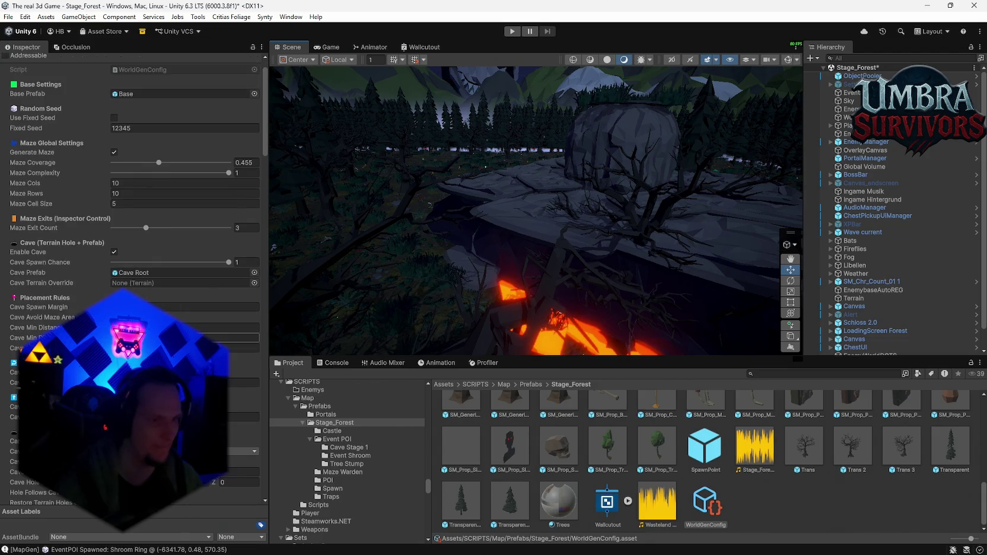
{"action": "scroll", "coordinate": [130, 284], "scroll_direction": "down", "scroll_amount": 8}
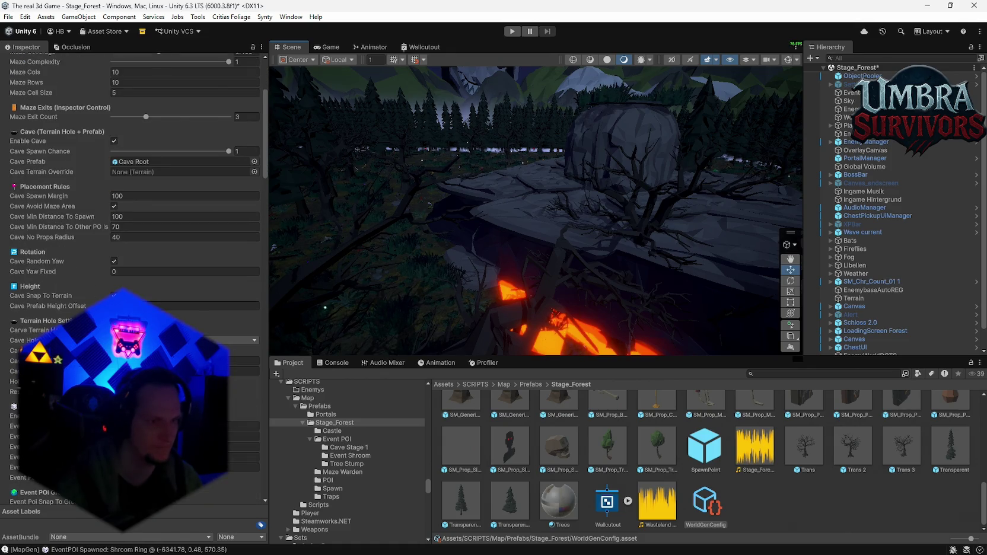
{"action": "scroll", "coordinate": [130, 279], "scroll_direction": "down", "scroll_amount": 15}
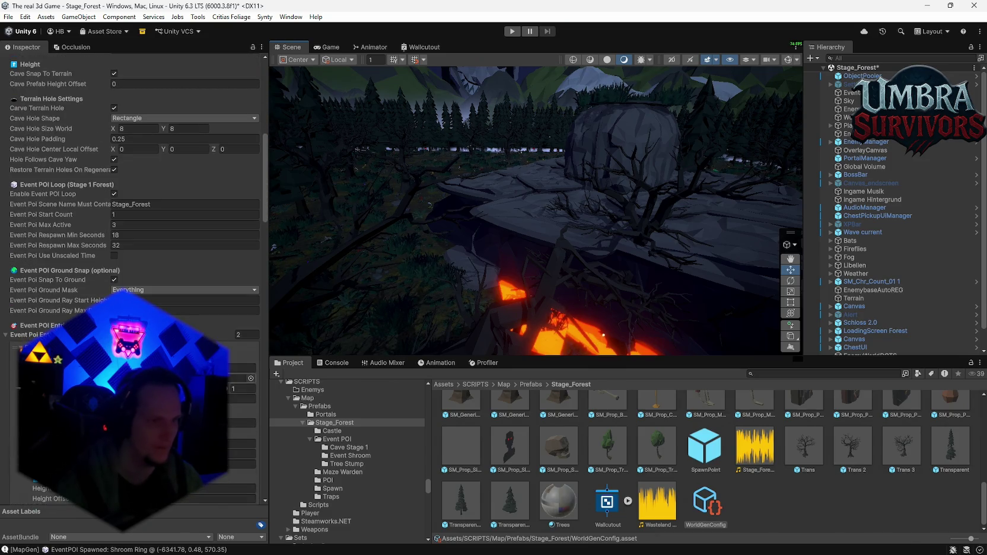
{"action": "scroll", "coordinate": [130, 279], "scroll_direction": "down", "scroll_amount": 20}
{"action": "scroll", "coordinate": [131, 278], "scroll_direction": "down", "scroll_amount": 10}
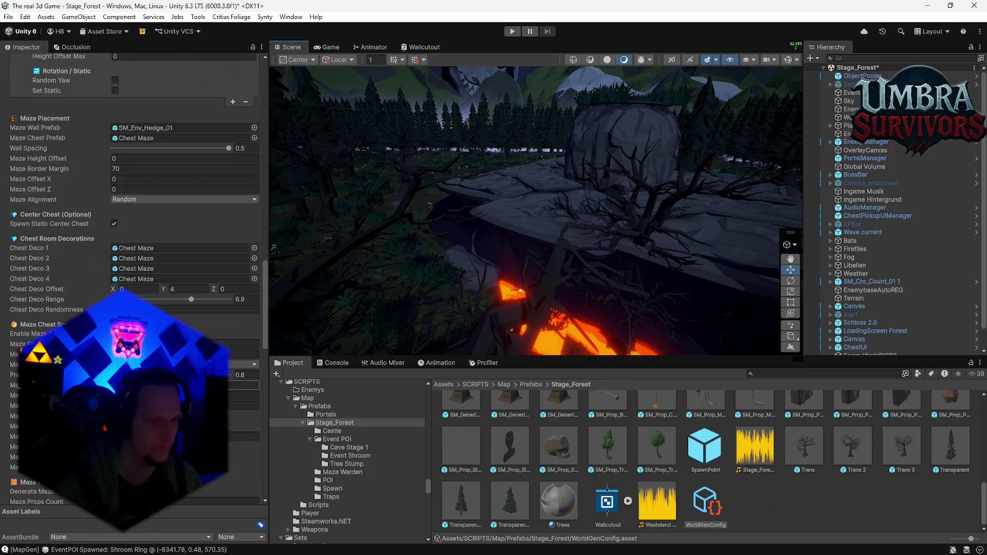
{"action": "scroll", "coordinate": [130, 278], "scroll_direction": "down", "scroll_amount": 20}
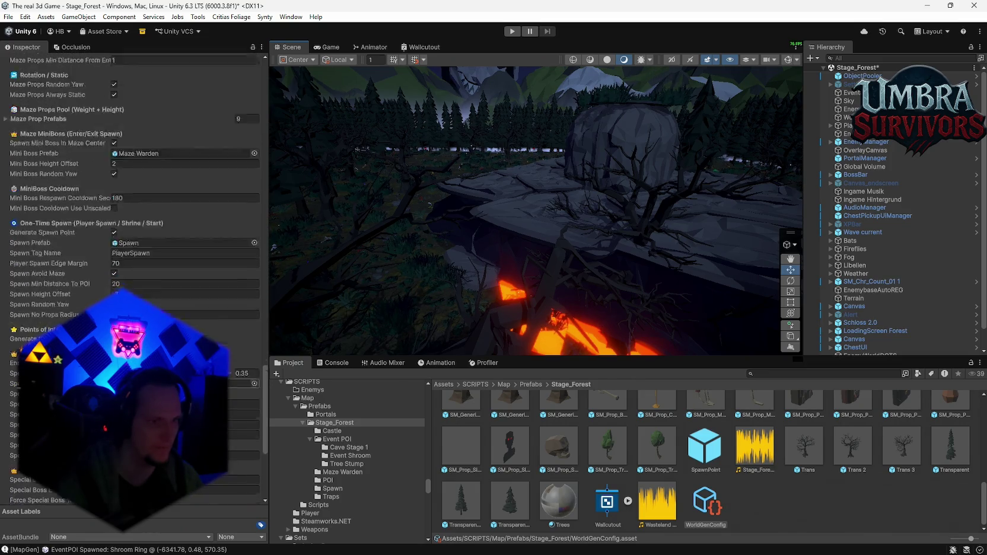
Step: Return to the top of the config, then reselect WorldGen and bring up its Map Generator ⋮ menu
{"action": "scroll", "coordinate": [131, 178], "scroll_direction": "up", "scroll_amount": 20}
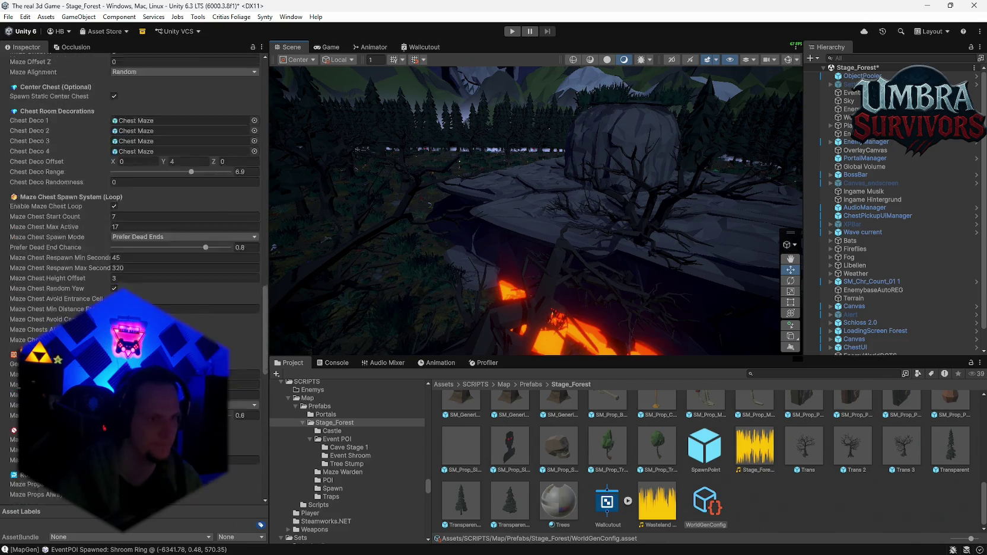
{"action": "scroll", "coordinate": [131, 178], "scroll_direction": "up", "scroll_amount": 15}
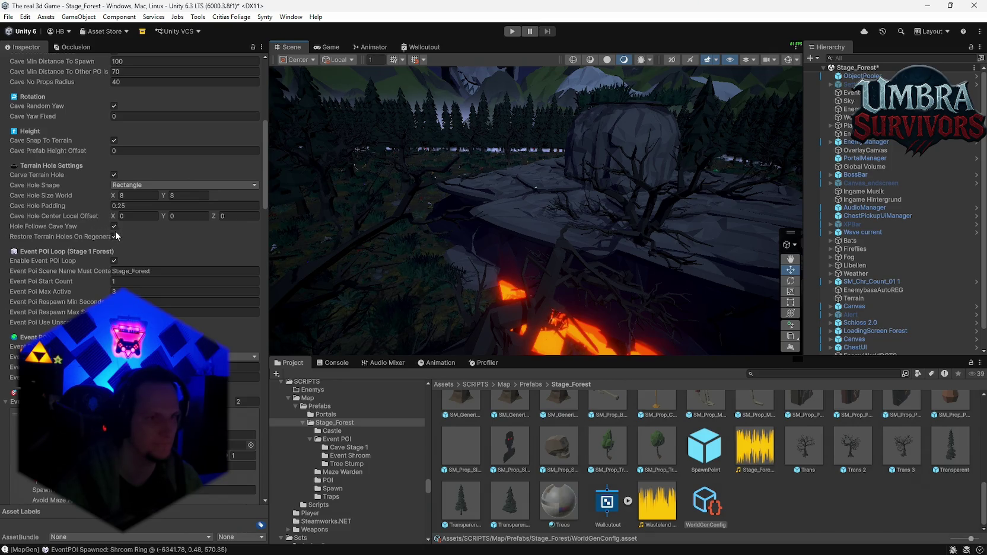
{"action": "mouse_move", "coordinate": [54, 211]}
{"action": "scroll", "coordinate": [144, 229], "scroll_direction": "up", "scroll_amount": 1}
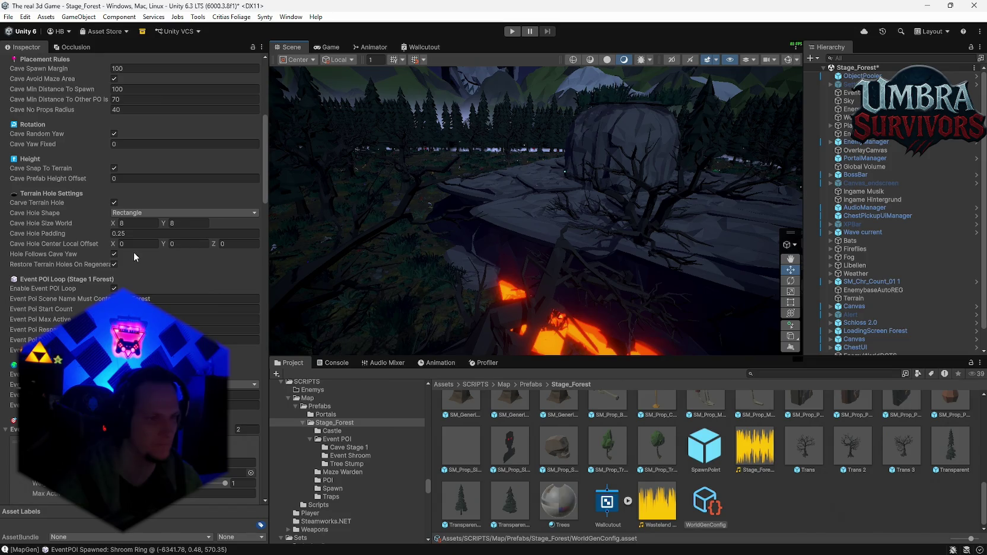
{"action": "scroll", "coordinate": [133, 256], "scroll_direction": "up", "scroll_amount": 7}
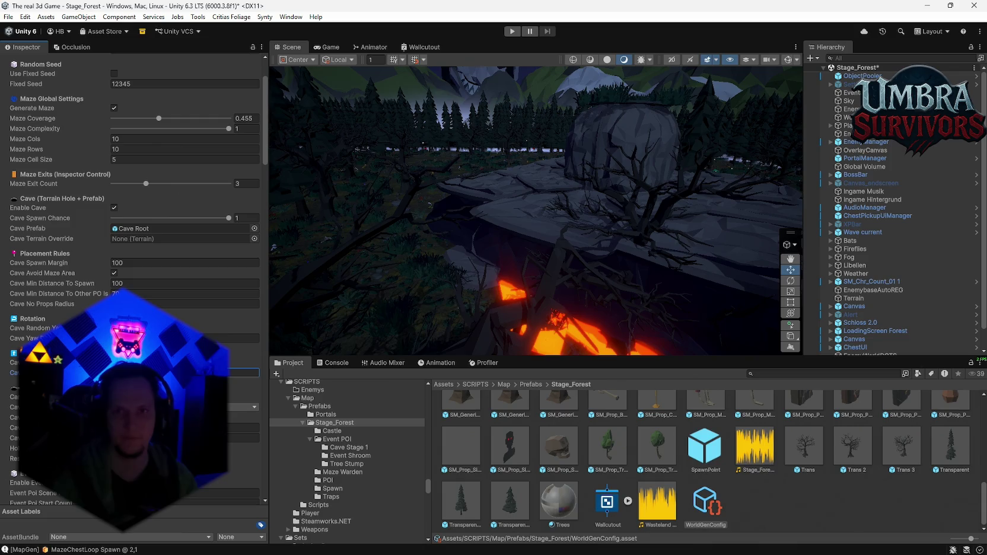
{"action": "left_click", "coordinate": [848, 117]}
{"action": "left_click", "coordinate": [262, 139]}
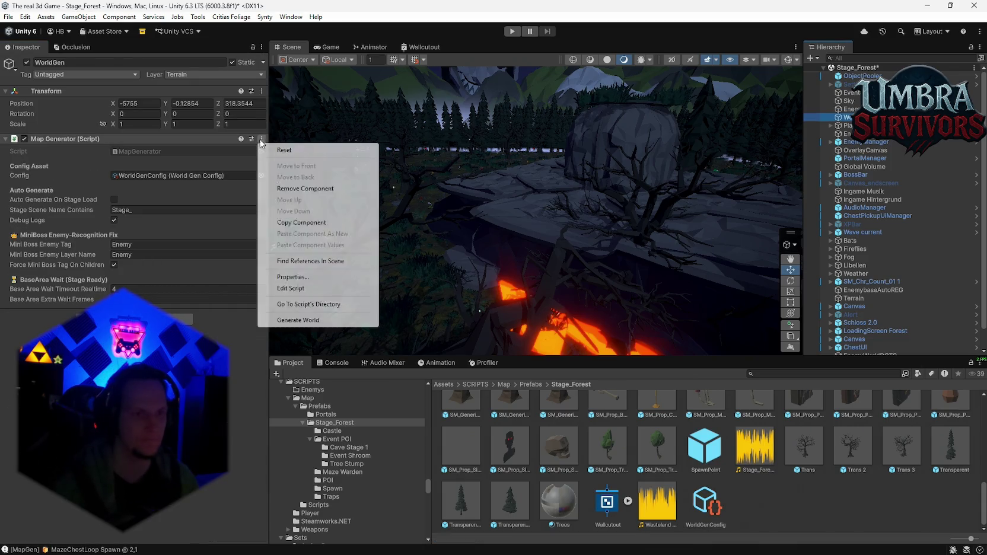
Step: Generate the world, view the new layout from above, and bring up WorldGenConfig
{"action": "left_click", "coordinate": [298, 320]}
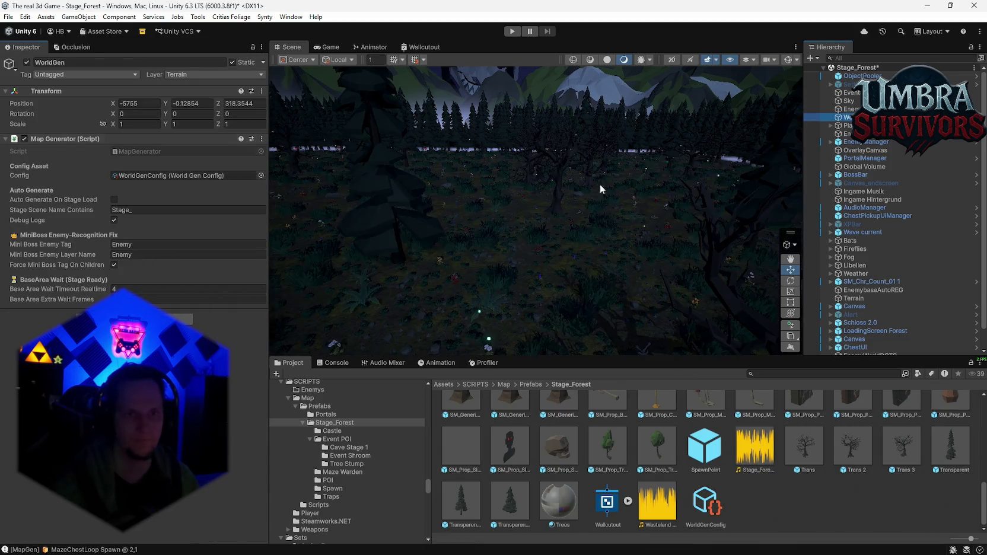
{"action": "mouse_move", "coordinate": [597, 177]}
{"action": "left_mouse_down"}
{"action": "mouse_move", "coordinate": [527, 204]}
{"action": "mouse_move", "coordinate": [516, 175]}
{"action": "left_mouse_up"}
{"action": "scroll", "coordinate": [516, 174], "scroll_direction": "up", "scroll_amount": 5}
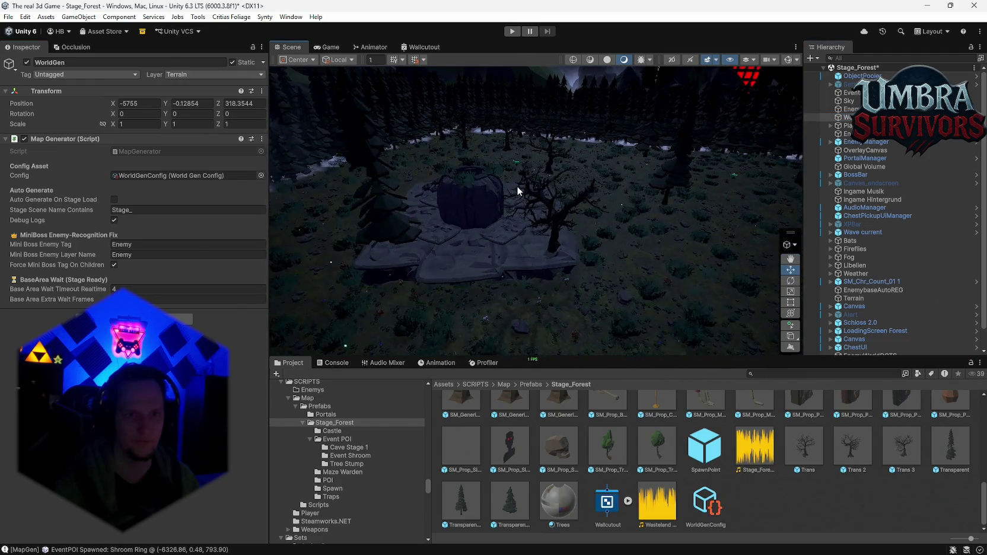
{"action": "double_click", "coordinate": [178, 176]}
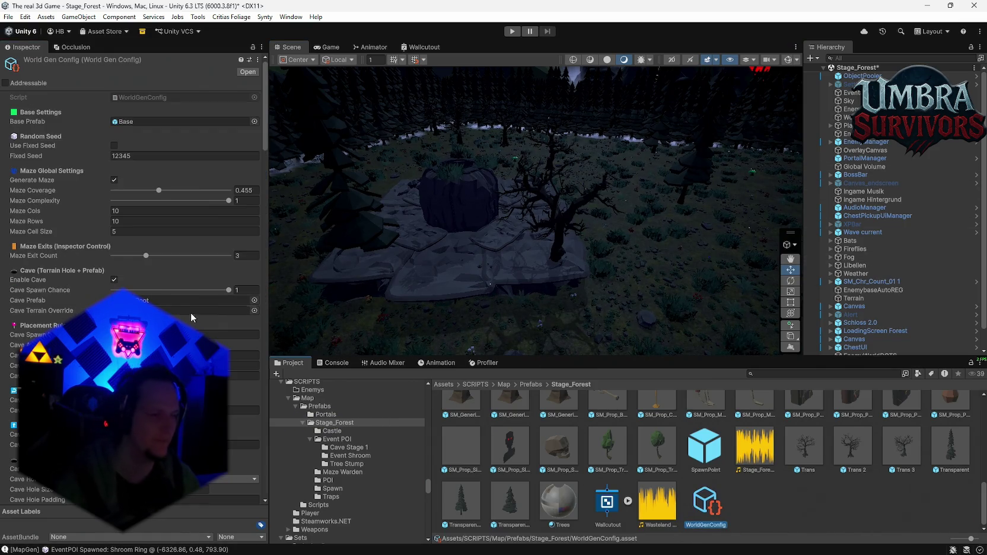
{"action": "scroll", "coordinate": [205, 331], "scroll_direction": "down", "scroll_amount": 3}
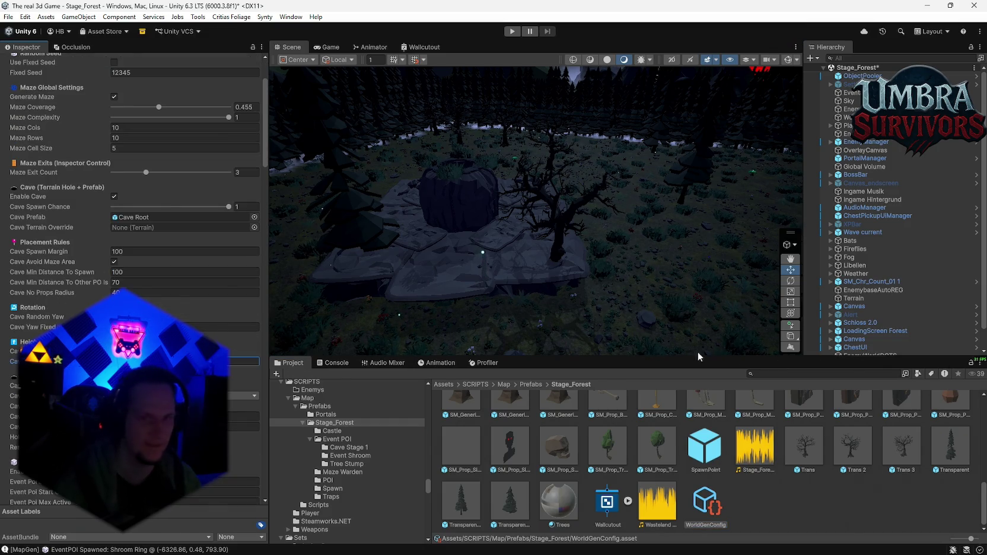
Step: Regenerate the world again from WorldGen's Map Generator menu and look over the rocky terrain
{"action": "left_click", "coordinate": [846, 117]}
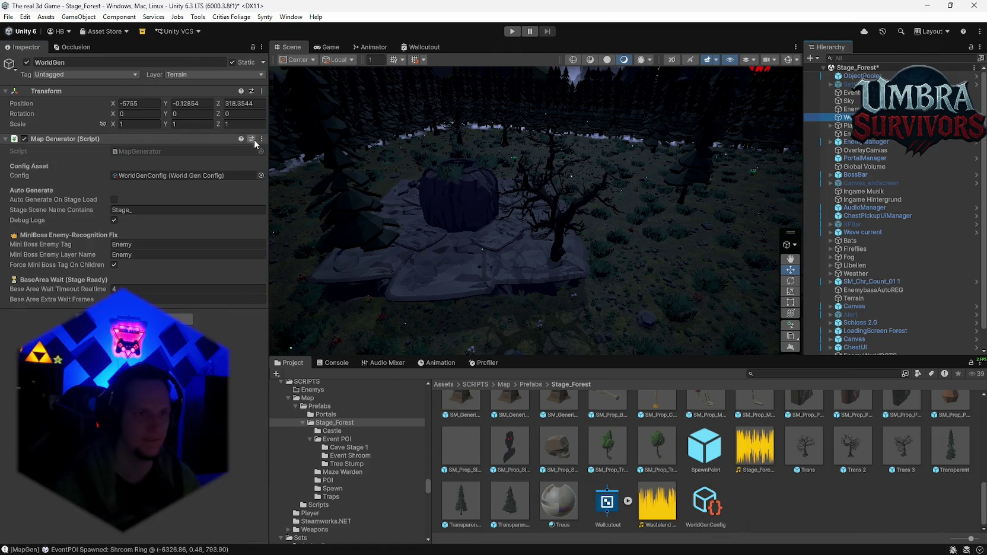
{"action": "left_click", "coordinate": [262, 139]}
{"action": "left_click", "coordinate": [622, 240]}
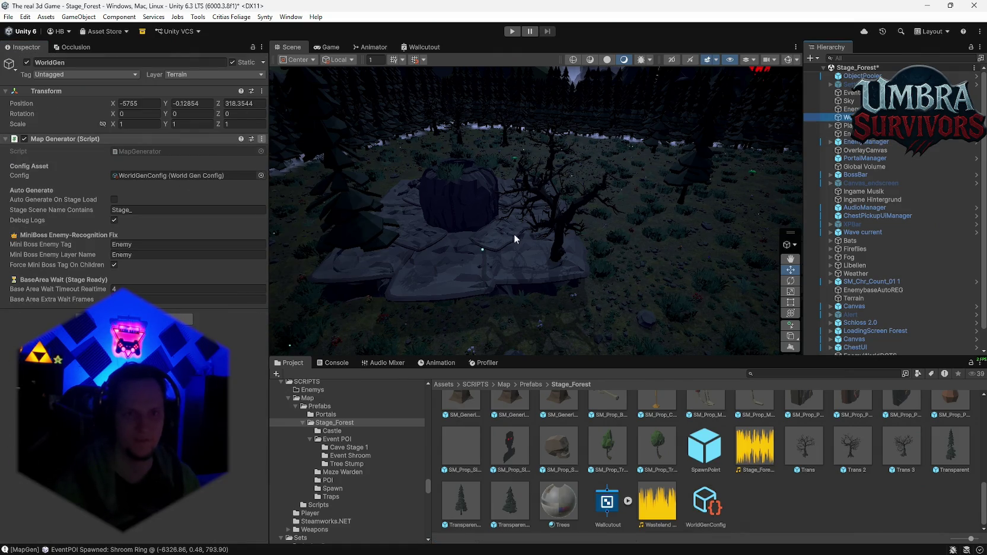
{"action": "mouse_move", "coordinate": [734, 285]}
{"action": "left_mouse_down"}
{"action": "mouse_move", "coordinate": [441, 172]}
{"action": "mouse_move", "coordinate": [425, 289]}
{"action": "mouse_move", "coordinate": [789, 265]}
{"action": "left_mouse_up"}
{"action": "mouse_move", "coordinate": [534, 249]}
{"action": "left_mouse_down"}
{"action": "mouse_move", "coordinate": [451, 279]}
{"action": "mouse_move", "coordinate": [369, 289]}
{"action": "mouse_move", "coordinate": [627, 336]}
{"action": "mouse_move", "coordinate": [608, 212]}
{"action": "mouse_move", "coordinate": [373, 145]}
{"action": "mouse_move", "coordinate": [519, 235]}
{"action": "mouse_move", "coordinate": [521, 190]}
{"action": "mouse_move", "coordinate": [272, 95]}
{"action": "mouse_move", "coordinate": [265, 79]}
{"action": "mouse_move", "coordinate": [253, 106]}
{"action": "mouse_move", "coordinate": [258, 148]}
{"action": "mouse_move", "coordinate": [247, 162]}
{"action": "mouse_move", "coordinate": [177, 179]}
{"action": "mouse_move", "coordinate": [108, 131]}
{"action": "mouse_move", "coordinate": [49, 181]}
{"action": "mouse_move", "coordinate": [970, 241]}
{"action": "mouse_move", "coordinate": [624, 227]}
{"action": "mouse_move", "coordinate": [750, 209]}
{"action": "mouse_move", "coordinate": [681, 166]}
{"action": "mouse_move", "coordinate": [735, 152]}
{"action": "left_mouse_up"}
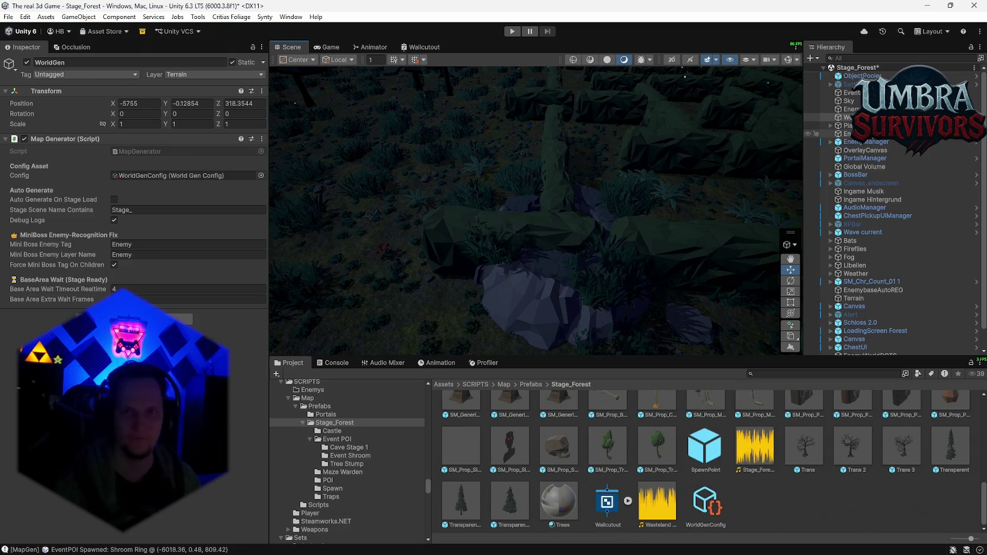
Step: Reselect WorldGen, orbit over the rocky terrain, and view the WorldGenConfig asset settings
{"action": "left_click", "coordinate": [854, 109]}
{"action": "left_click", "coordinate": [849, 118]}
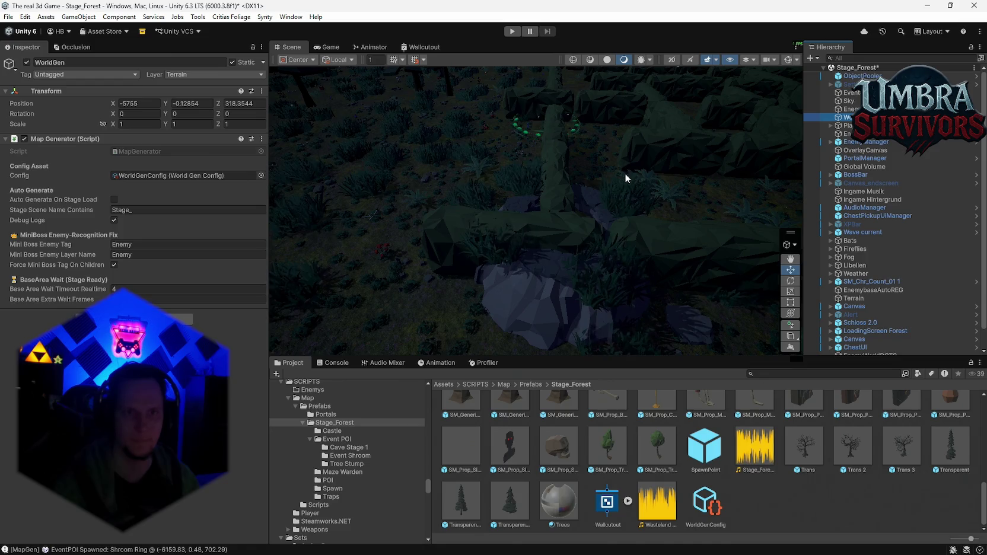
{"action": "mouse_move", "coordinate": [644, 168]}
{"action": "left_mouse_down"}
{"action": "mouse_move", "coordinate": [652, 136]}
{"action": "mouse_move", "coordinate": [544, 145]}
{"action": "mouse_move", "coordinate": [666, 173]}
{"action": "mouse_move", "coordinate": [570, 151]}
{"action": "mouse_move", "coordinate": [596, 155]}
{"action": "mouse_move", "coordinate": [570, 159]}
{"action": "mouse_move", "coordinate": [585, 198]}
{"action": "mouse_move", "coordinate": [771, 205]}
{"action": "left_mouse_up"}
{"action": "left_click_drag", "start_coordinate": [857, 209], "coordinate": [634, 190]}
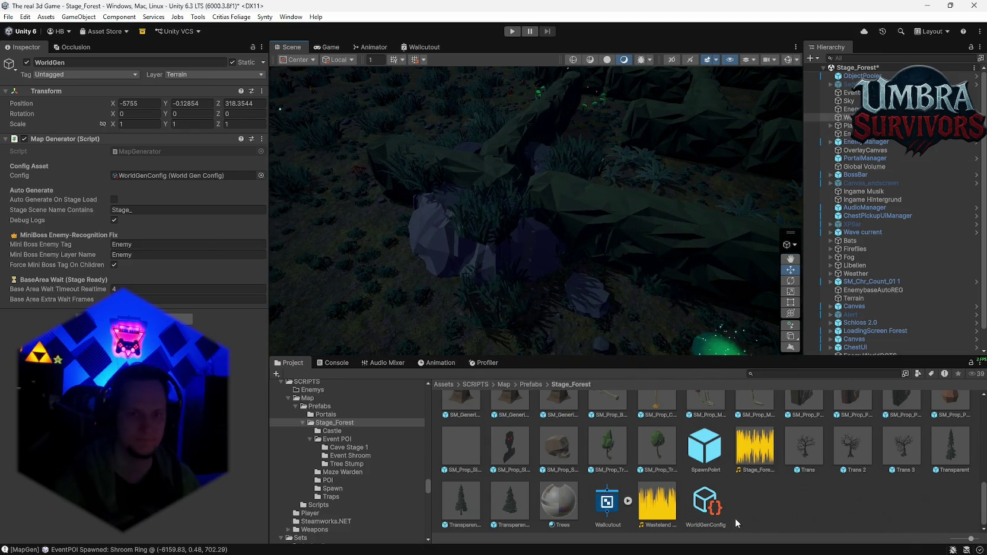
{"action": "left_click", "coordinate": [698, 506]}
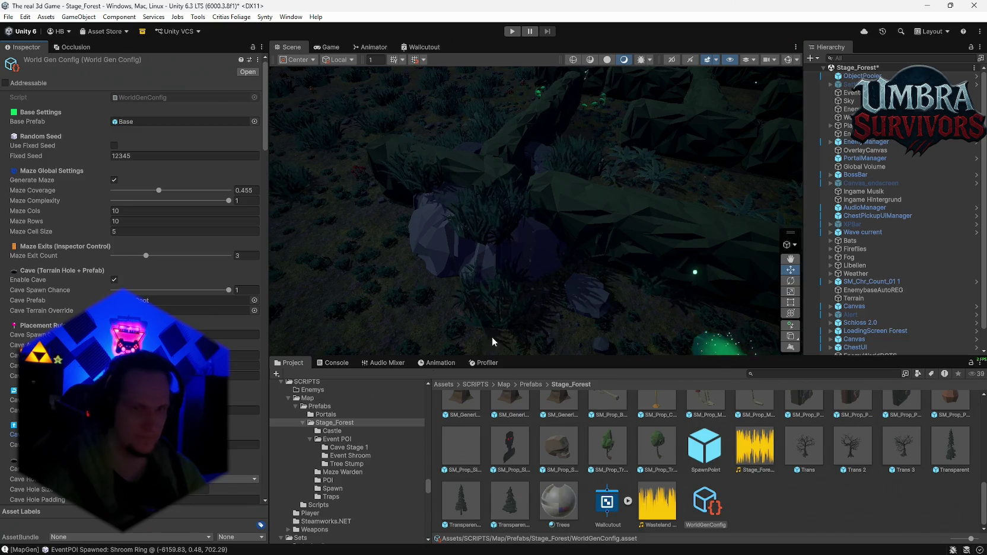
{"action": "left_click", "coordinate": [845, 117]}
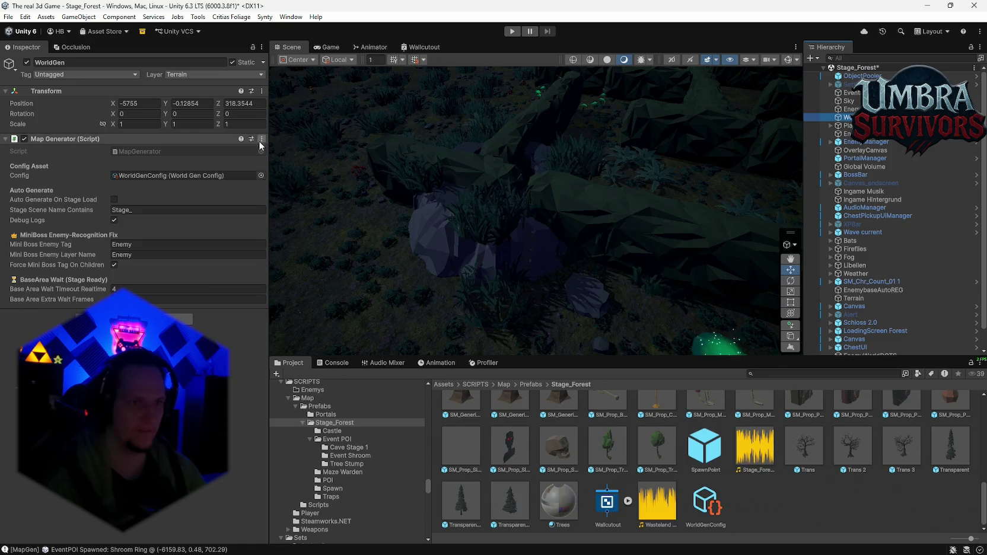
Step: Run Generate World, fly around to the rock cave arch, and show WorldGenConfig's settings
{"action": "left_click", "coordinate": [261, 138]}
{"action": "left_click", "coordinate": [298, 320]}
{"action": "mouse_move", "coordinate": [617, 177]}
{"action": "left_mouse_down"}
{"action": "mouse_move", "coordinate": [588, 115]}
{"action": "mouse_move", "coordinate": [394, 126]}
{"action": "mouse_move", "coordinate": [395, 113]}
{"action": "left_mouse_up"}
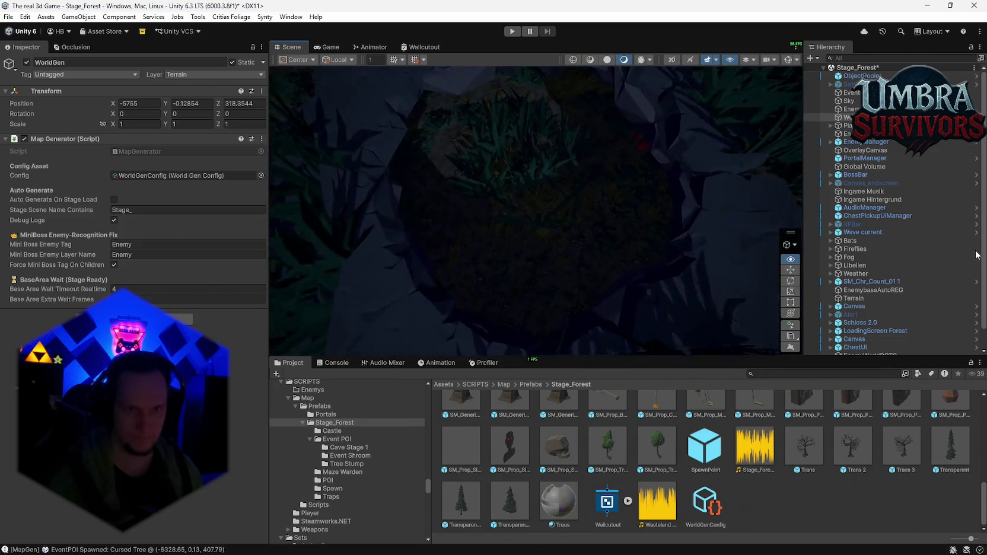
{"action": "mouse_move", "coordinate": [749, 220]}
{"action": "left_mouse_down"}
{"action": "mouse_move", "coordinate": [564, 220]}
{"action": "mouse_move", "coordinate": [419, 238]}
{"action": "left_mouse_up"}
{"action": "mouse_move", "coordinate": [217, 210]}
{"action": "left_mouse_down"}
{"action": "mouse_move", "coordinate": [770, 191]}
{"action": "mouse_move", "coordinate": [452, 205]}
{"action": "left_mouse_up"}
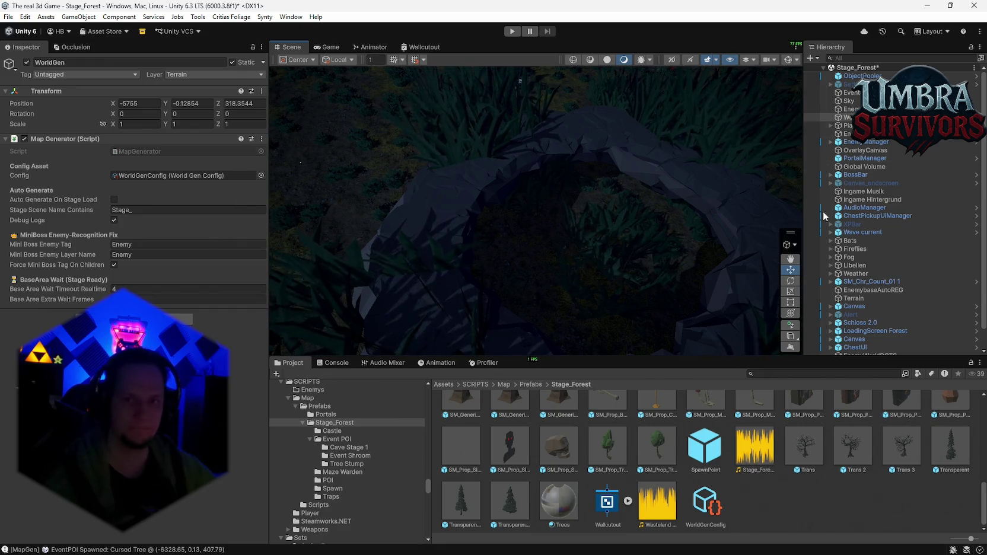
{"action": "left_click", "coordinate": [706, 501]}
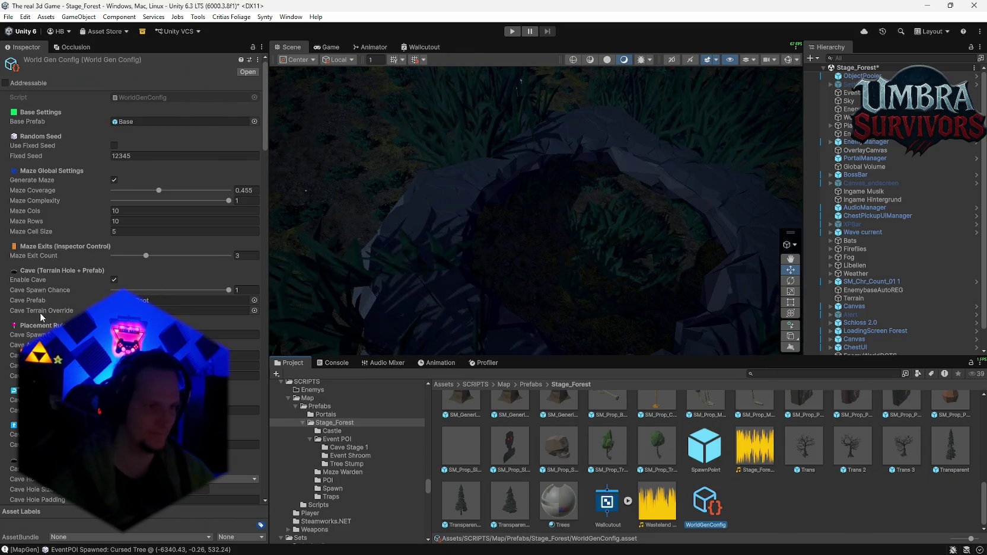
{"action": "mouse_move", "coordinate": [41, 312]}
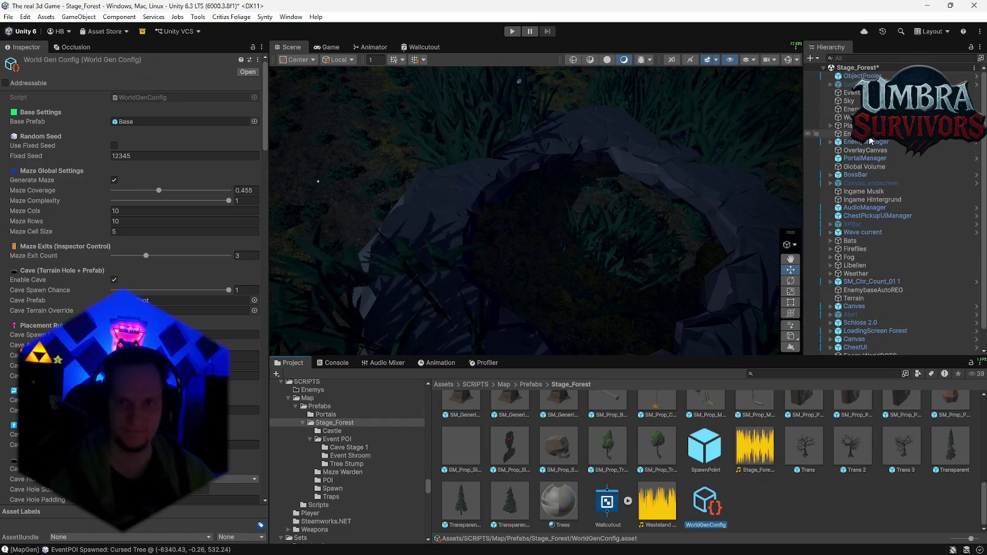
Step: Check WorldGenConfig and dismiss the Cave Terrain Override picker, leaving it set to None
{"action": "scroll", "coordinate": [821, 101], "scroll_direction": "down", "scroll_amount": 1}
{"action": "left_click", "coordinate": [350, 177]}
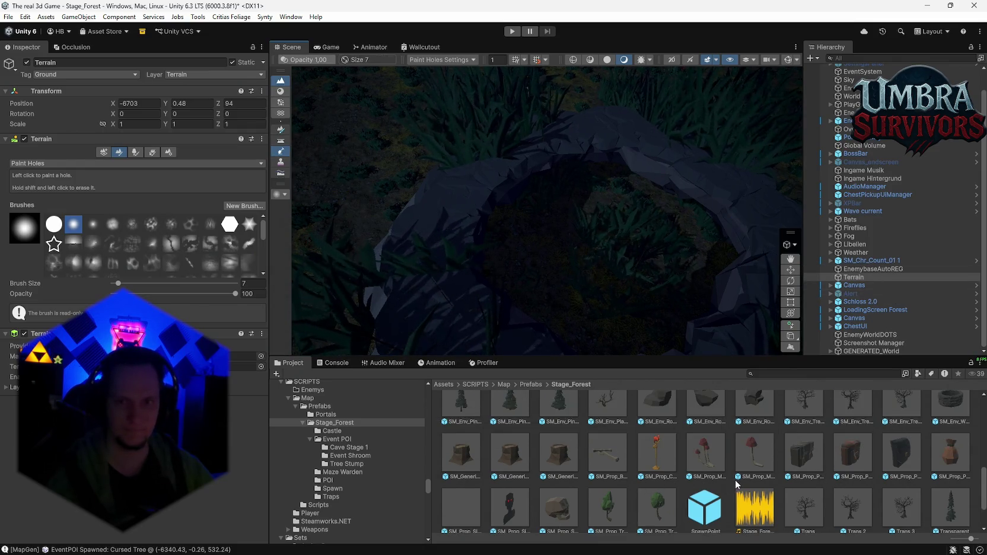
{"action": "left_click", "coordinate": [714, 504]}
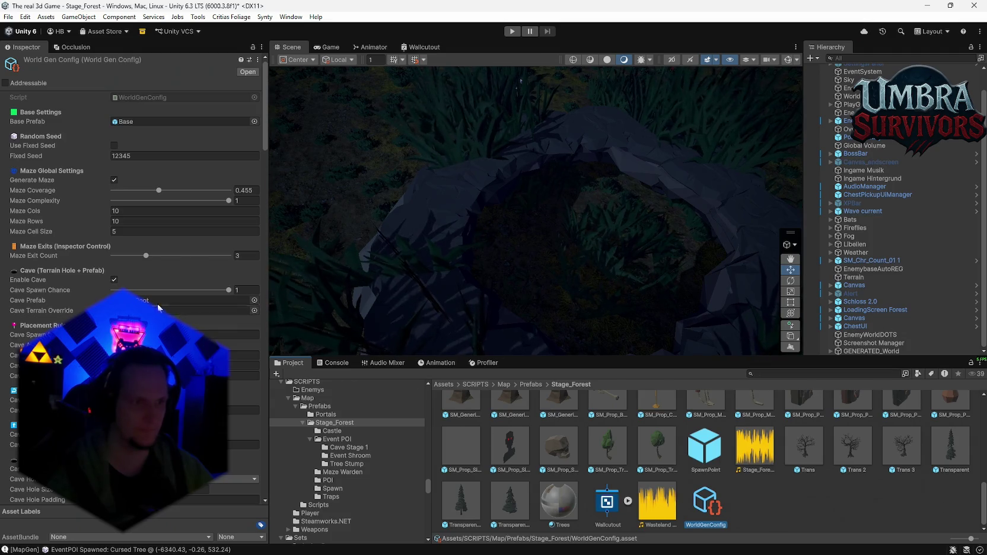
{"action": "scroll", "coordinate": [164, 308], "scroll_direction": "down", "scroll_amount": 10}
{"action": "scroll", "coordinate": [164, 308], "scroll_direction": "up", "scroll_amount": 6}
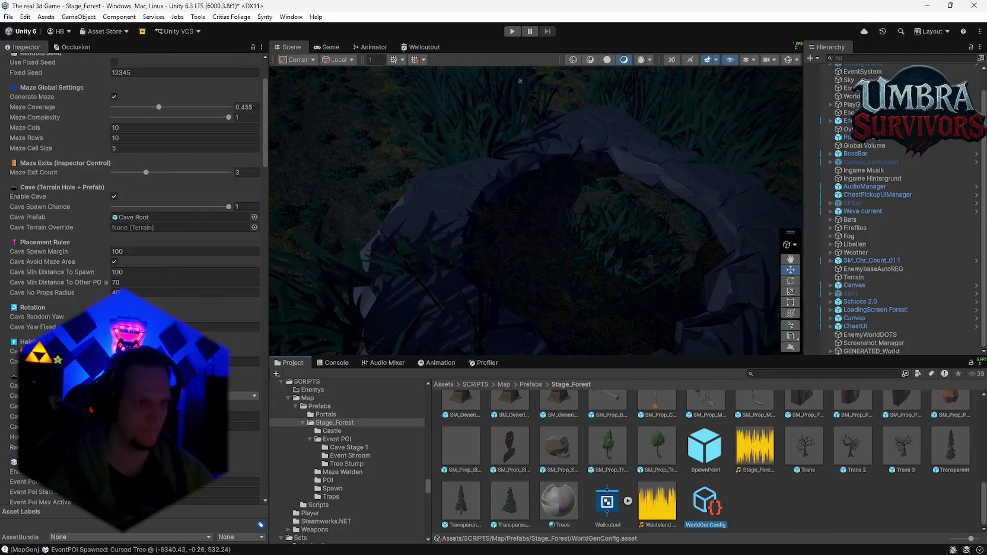
{"action": "scroll", "coordinate": [164, 308], "scroll_direction": "up", "scroll_amount": 3}
{"action": "scroll", "coordinate": [159, 280], "scroll_direction": "down", "scroll_amount": 1}
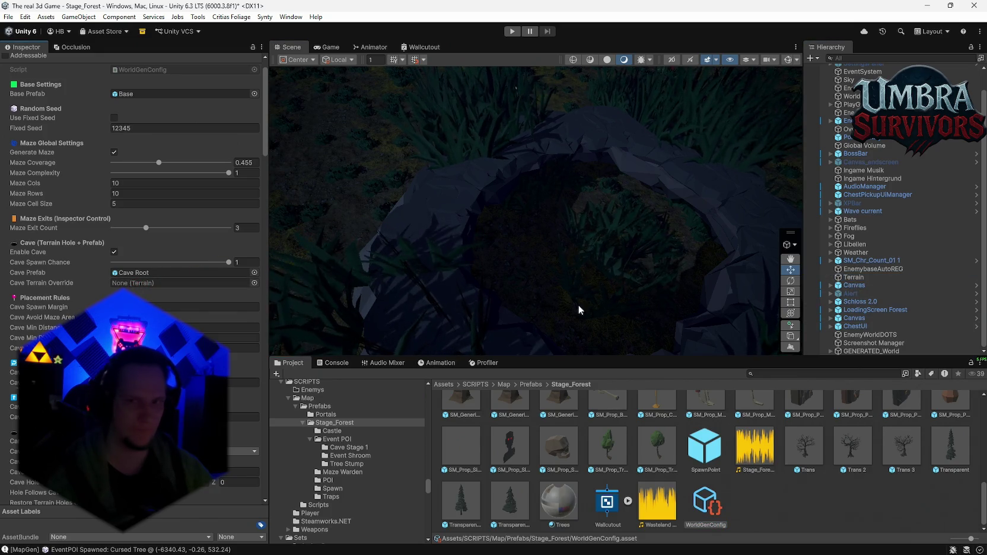
{"action": "left_click", "coordinate": [254, 283]}
{"action": "left_click", "coordinate": [526, 268]}
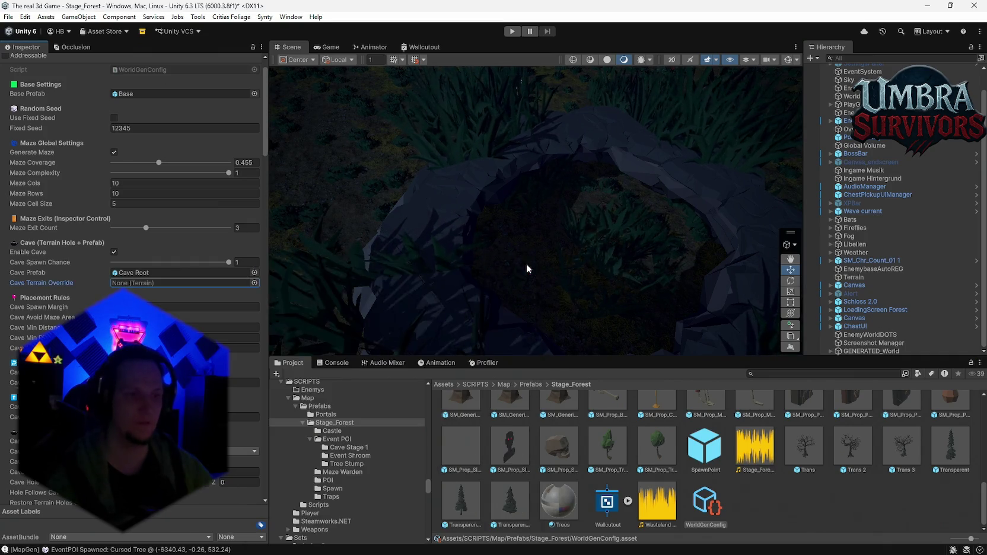
Step: Select Terrain, capture the full screen, and locate its New Terrain 3 data asset
{"action": "left_click", "coordinate": [335, 270]}
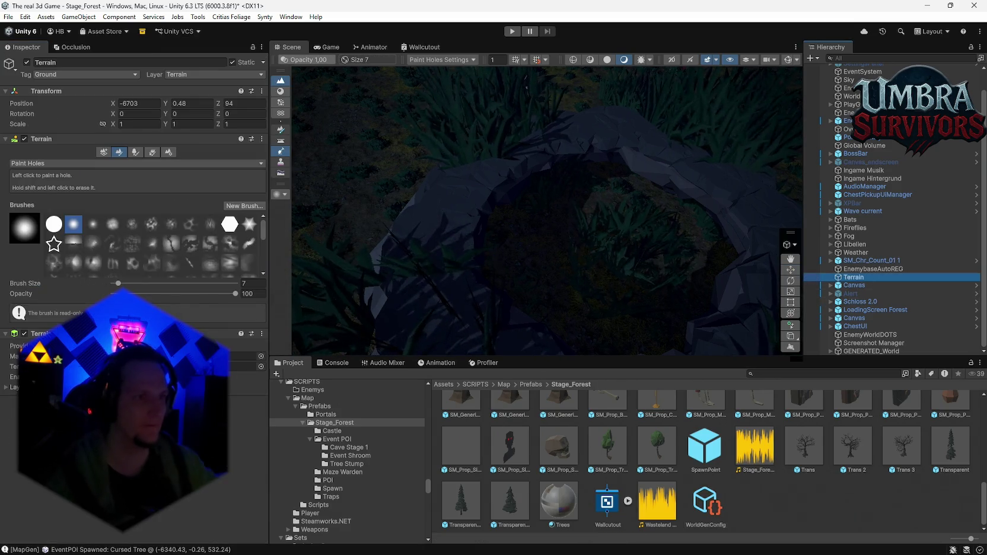
{"action": "key", "text": "super+shift+s"}
{"action": "mouse_move", "coordinate": [0, 5]}
{"action": "left_mouse_down"}
{"action": "mouse_move", "coordinate": [819, 404]}
{"action": "mouse_move", "coordinate": [968, 510]}
{"action": "mouse_move", "coordinate": [986, 548]}
{"action": "left_mouse_up"}
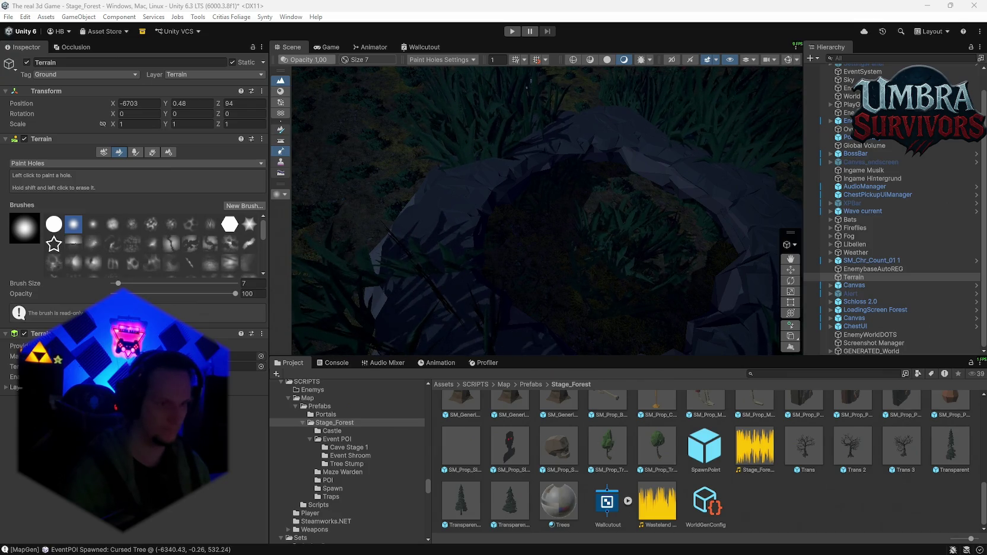
{"action": "left_click", "coordinate": [246, 366]}
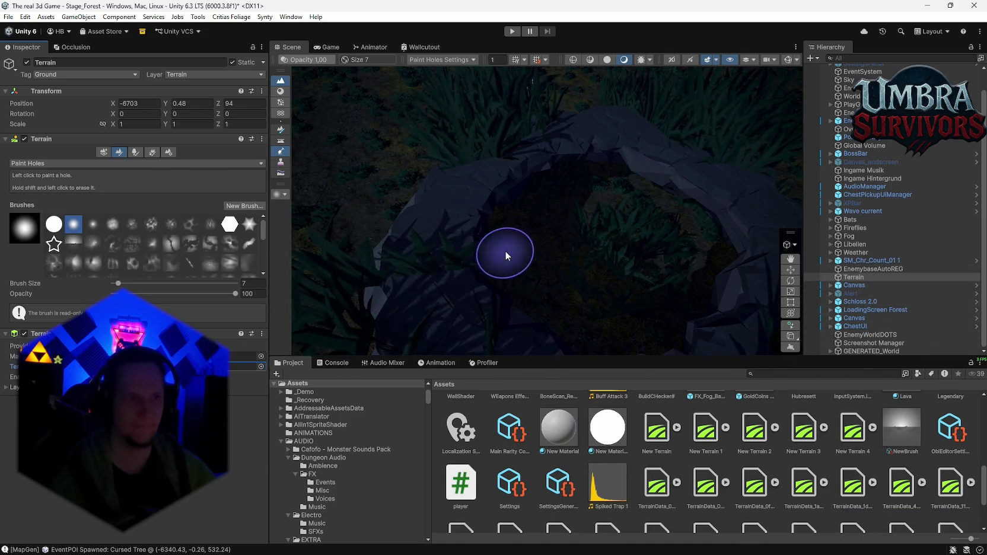
Step: Move the New Terrain 3 data asset into the Stage_Forest folder
{"action": "scroll", "coordinate": [784, 461], "scroll_direction": "up", "scroll_amount": 2}
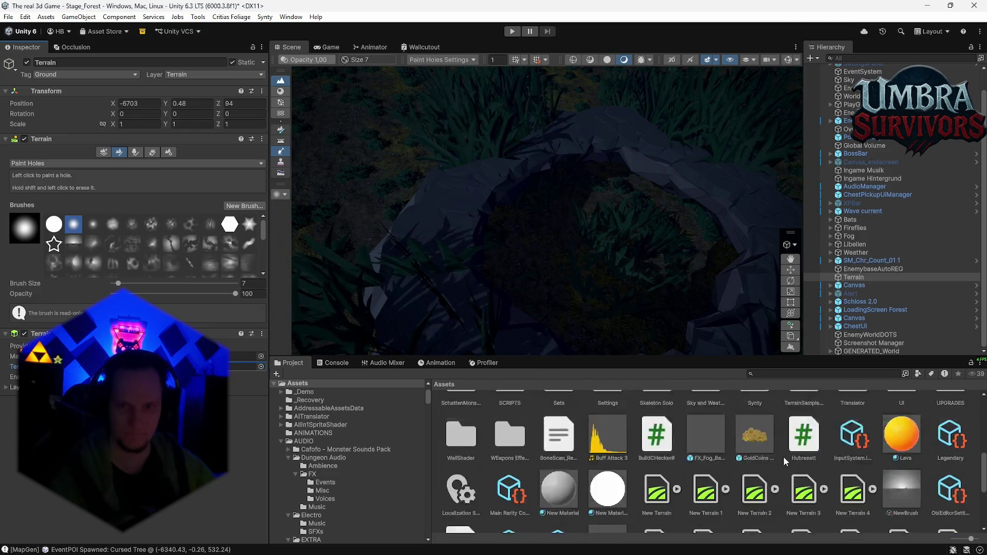
{"action": "scroll", "coordinate": [789, 461], "scroll_direction": "down", "scroll_amount": 5}
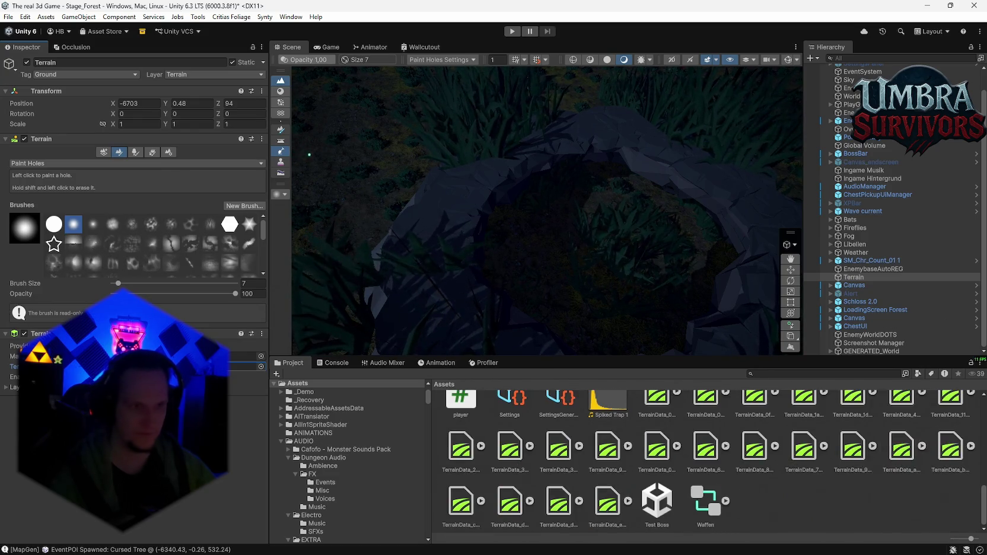
{"action": "left_click", "coordinate": [810, 466]}
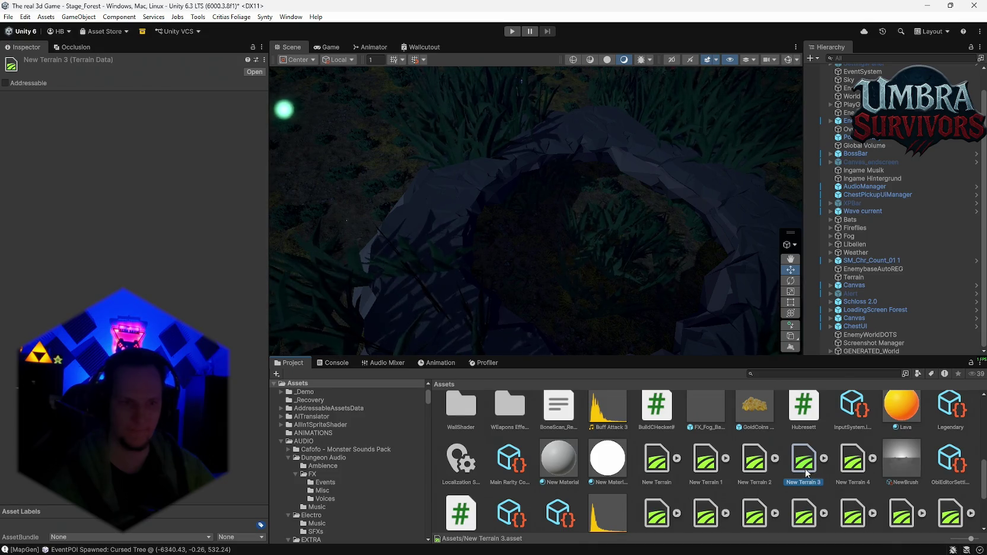
{"action": "scroll", "coordinate": [351, 455], "scroll_direction": "down", "scroll_amount": 2}
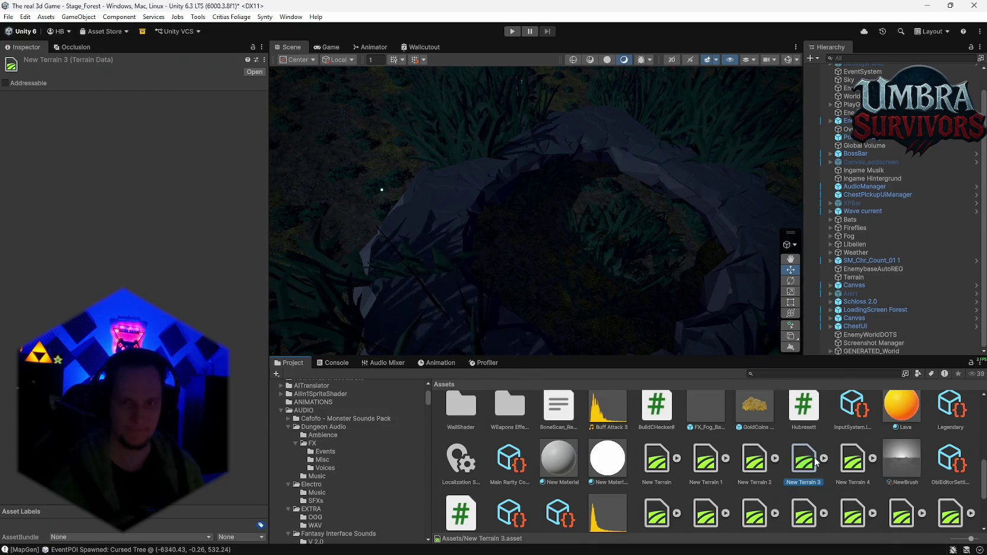
{"action": "left_click", "coordinate": [853, 460]}
{"action": "left_click", "coordinate": [812, 467]}
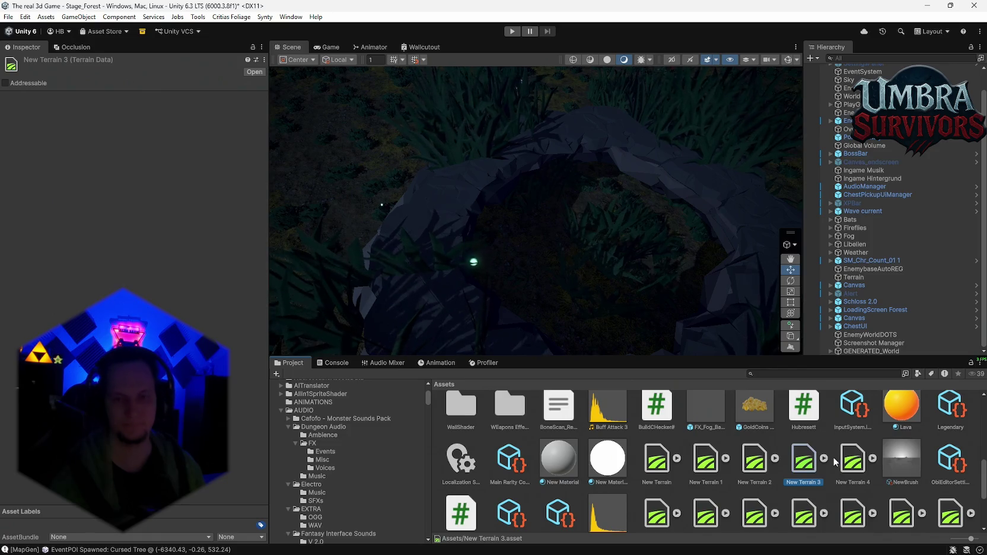
{"action": "scroll", "coordinate": [363, 478], "scroll_direction": "up", "scroll_amount": 3}
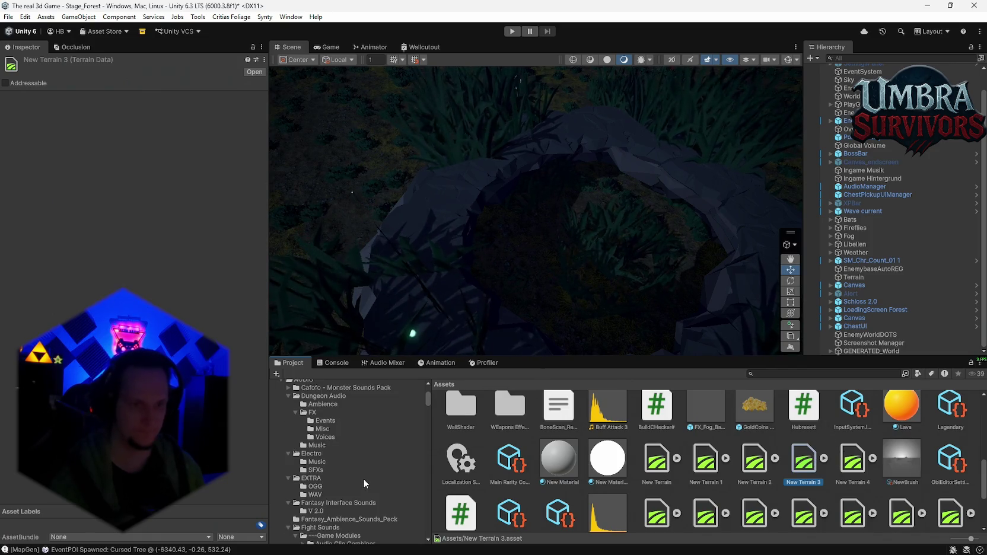
{"action": "mouse_move", "coordinate": [428, 394]}
{"action": "left_mouse_down"}
{"action": "mouse_move", "coordinate": [429, 526]}
{"action": "mouse_move", "coordinate": [444, 484]}
{"action": "left_mouse_up"}
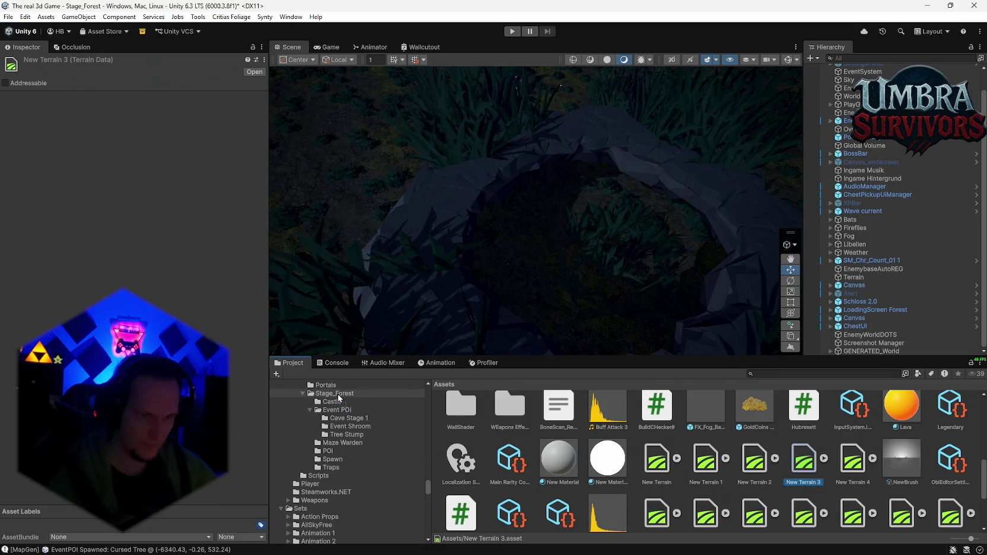
{"action": "left_click_drag", "start_coordinate": [334, 394], "coordinate": [334, 394]}
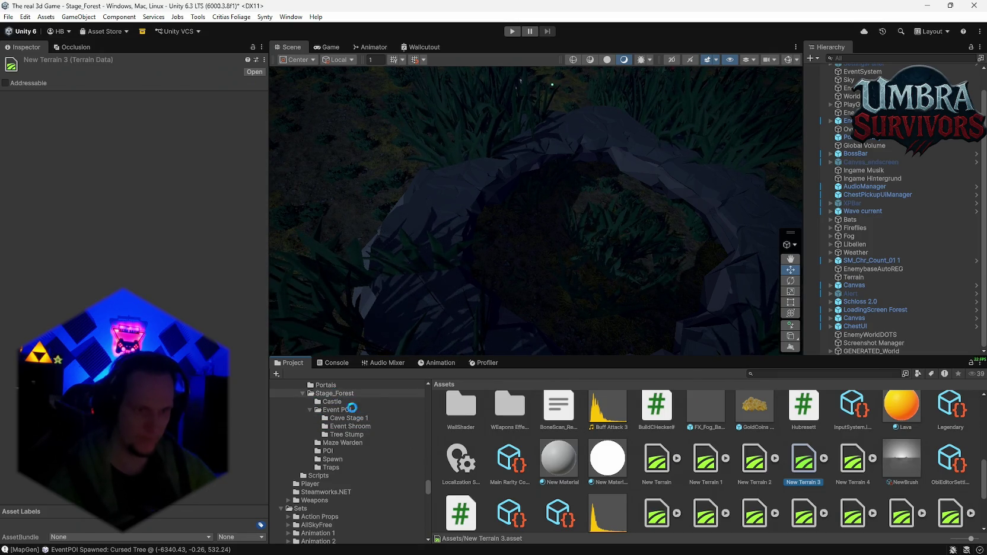
Step: Search the project for 'stage_', open the Stage_Forest folder and select WorldGenConfig
{"action": "left_click", "coordinate": [784, 374]}
{"action": "type", "text": "stage"}
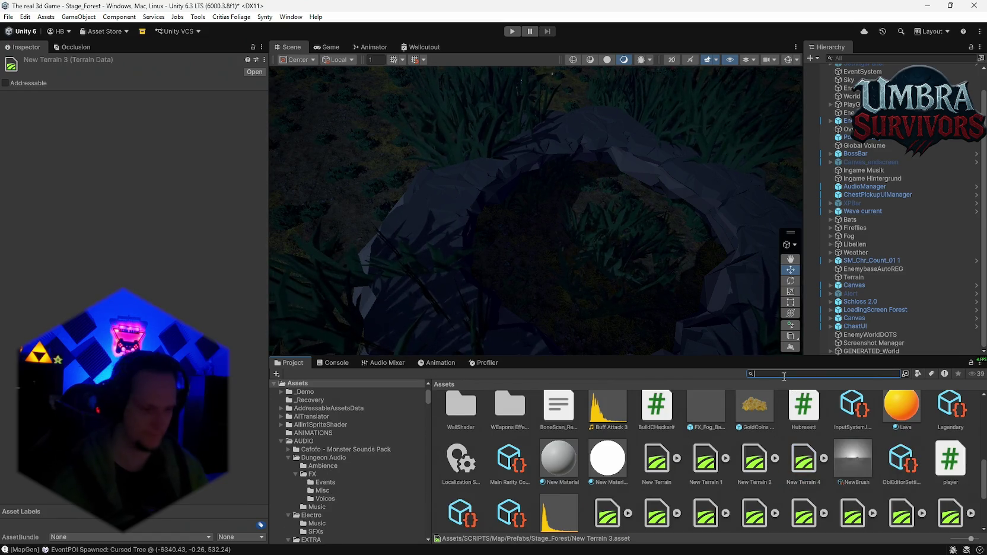
{"action": "type", "text": "_"}
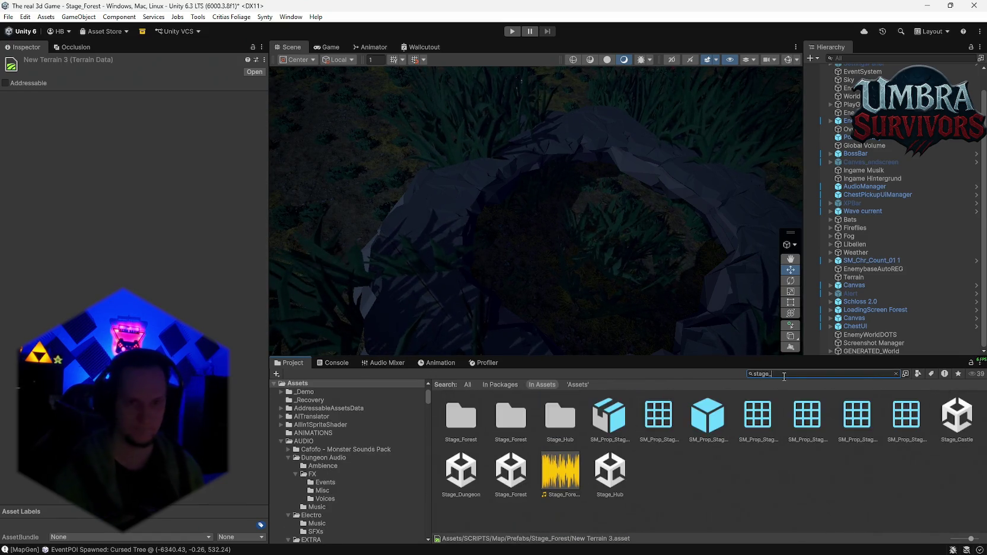
{"action": "left_click", "coordinate": [507, 425]}
{"action": "double_click", "coordinate": [501, 424]}
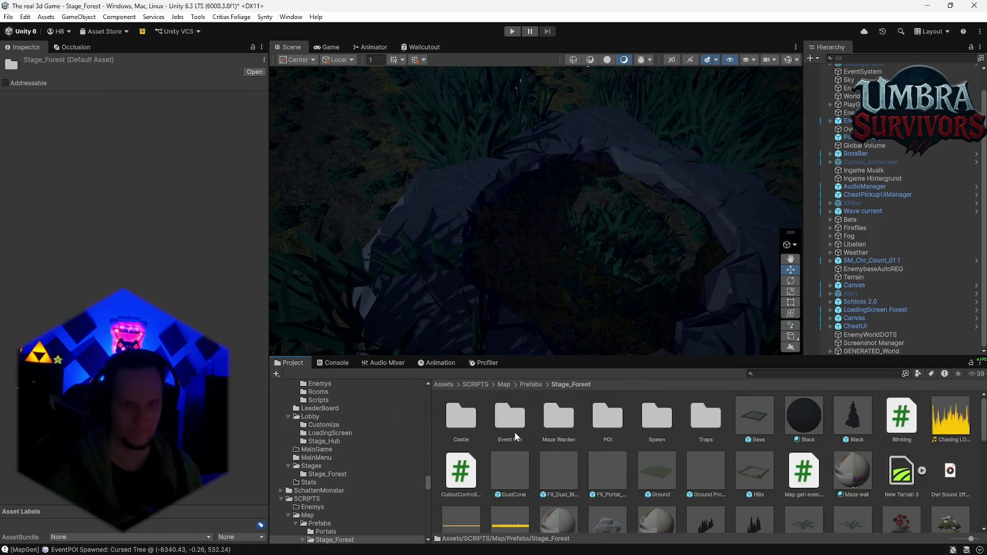
{"action": "scroll", "coordinate": [505, 426], "scroll_direction": "down", "scroll_amount": 5}
{"action": "left_click", "coordinate": [745, 503]}
Step: Expand New Terrain 3 in Stage_Forest to reveal its splat texture sub-asset
{"action": "scroll", "coordinate": [745, 503], "scroll_direction": "up", "scroll_amount": 5}
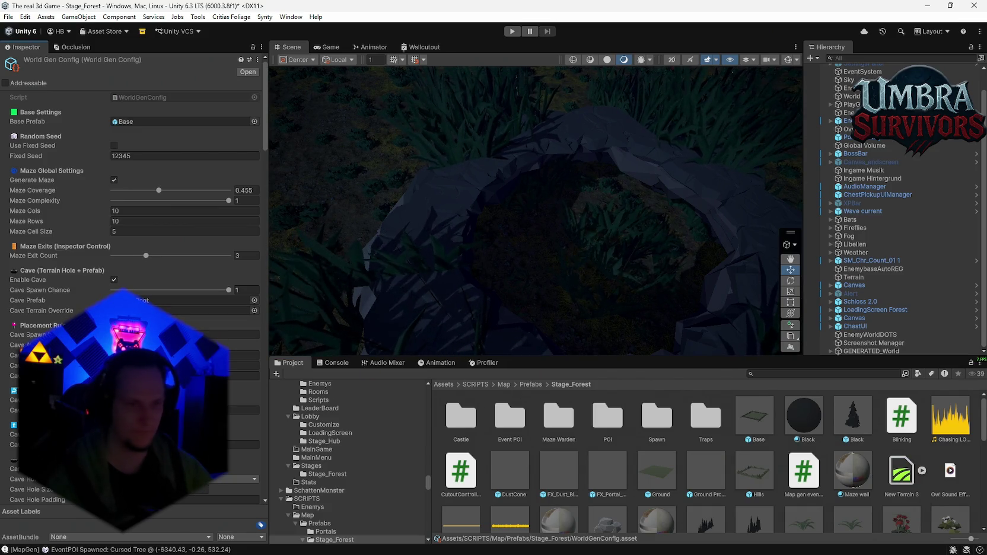
{"action": "left_click", "coordinate": [900, 474]}
{"action": "left_click", "coordinate": [925, 482]}
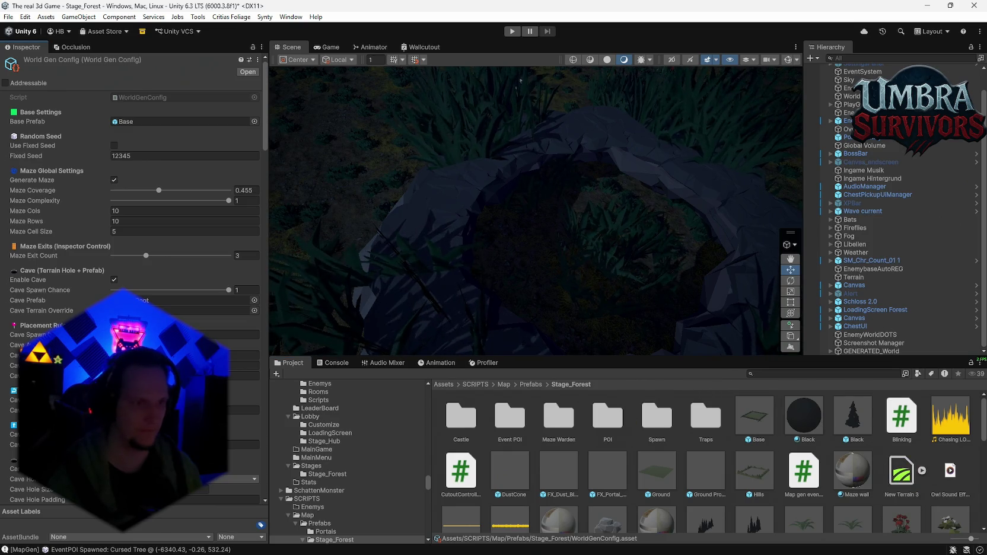
{"action": "left_click", "coordinate": [923, 471]}
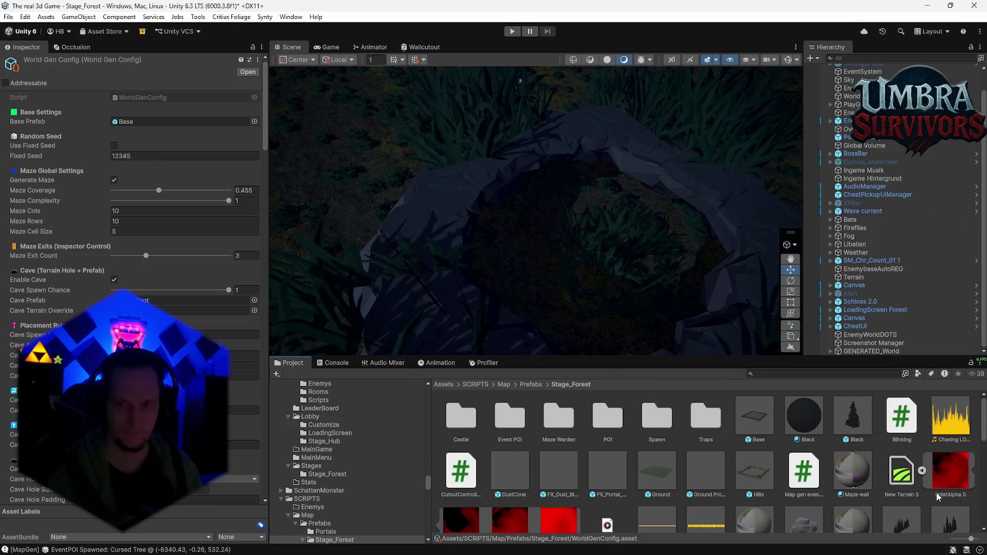
{"action": "scroll", "coordinate": [900, 477], "scroll_direction": "down", "scroll_amount": 1}
{"action": "scroll", "coordinate": [900, 477], "scroll_direction": "up", "scroll_amount": 1}
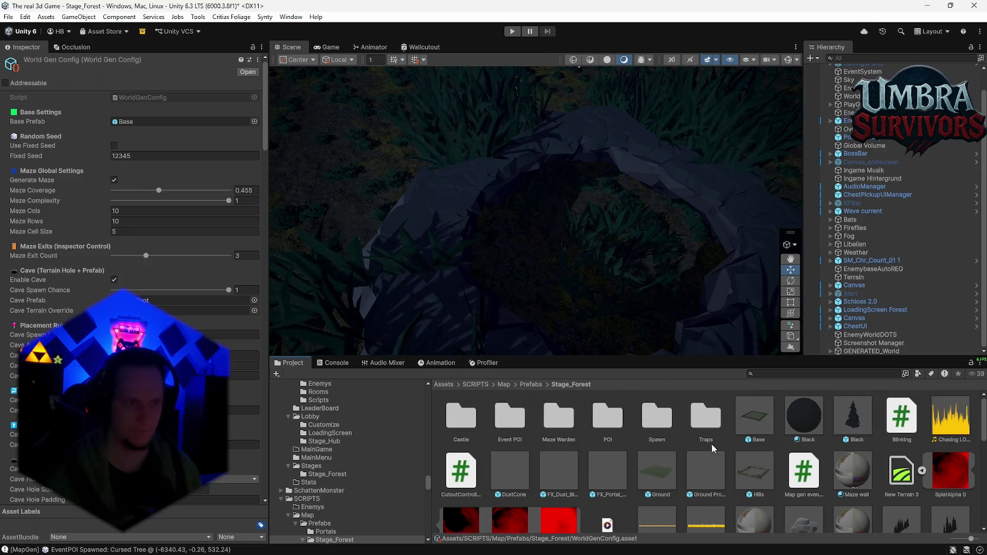
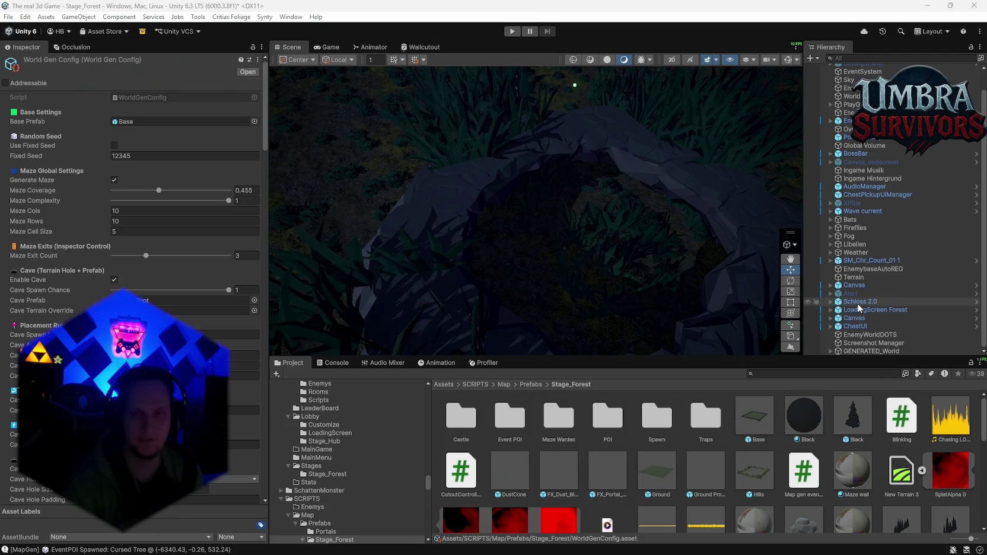
Step: Select the LoadingScreen Forest object and pan across the forest floor
{"action": "left_click", "coordinate": [861, 310]}
{"action": "mouse_move", "coordinate": [659, 278]}
{"action": "left_mouse_down"}
{"action": "mouse_move", "coordinate": [526, 214]}
{"action": "mouse_move", "coordinate": [596, 238]}
{"action": "mouse_move", "coordinate": [627, 215]}
{"action": "left_mouse_up"}
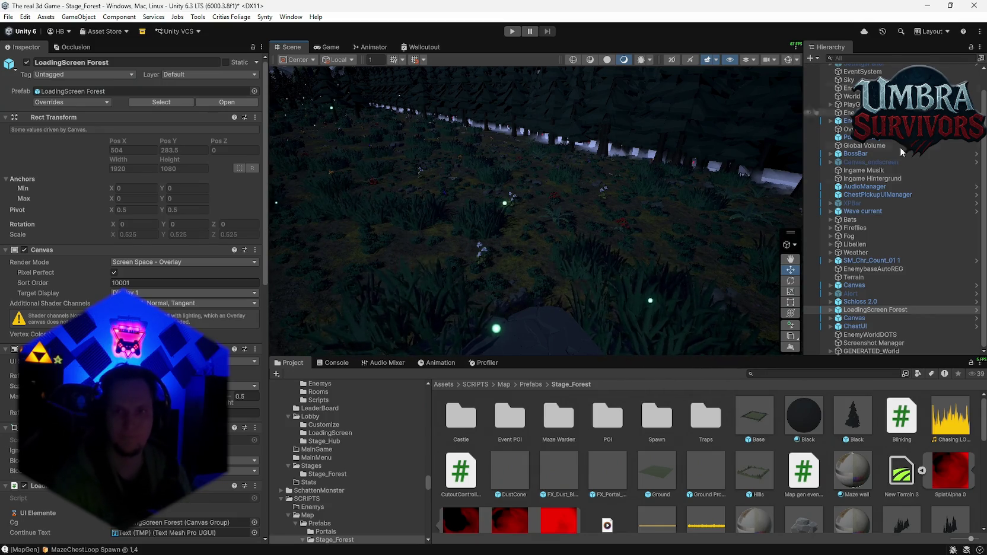
{"action": "scroll", "coordinate": [851, 117], "scroll_direction": "up", "scroll_amount": 2}
Step: Open WorldGen's WorldGenConfig asset and review its cave settings, including the cave prefab height offset
{"action": "left_click", "coordinate": [851, 118]}
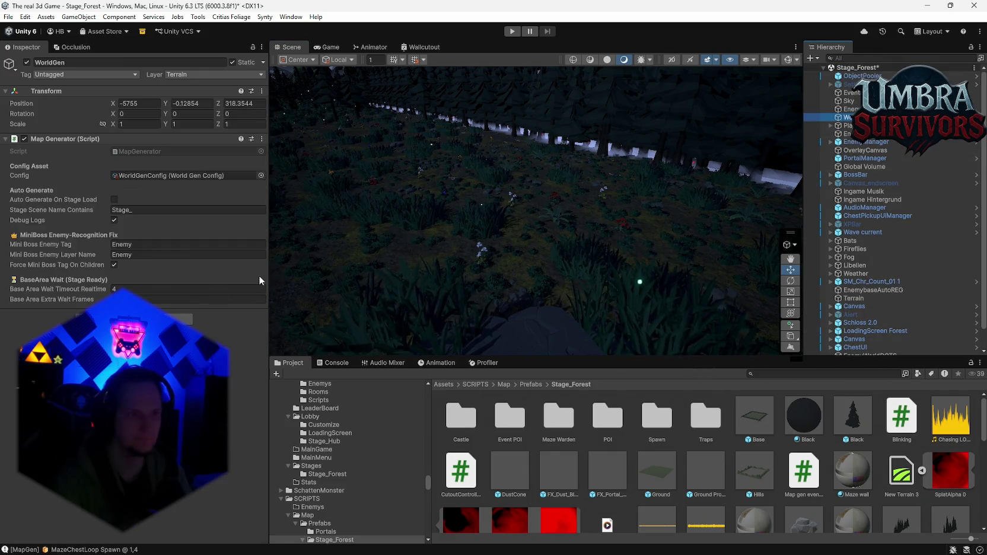
{"action": "left_click", "coordinate": [154, 176]}
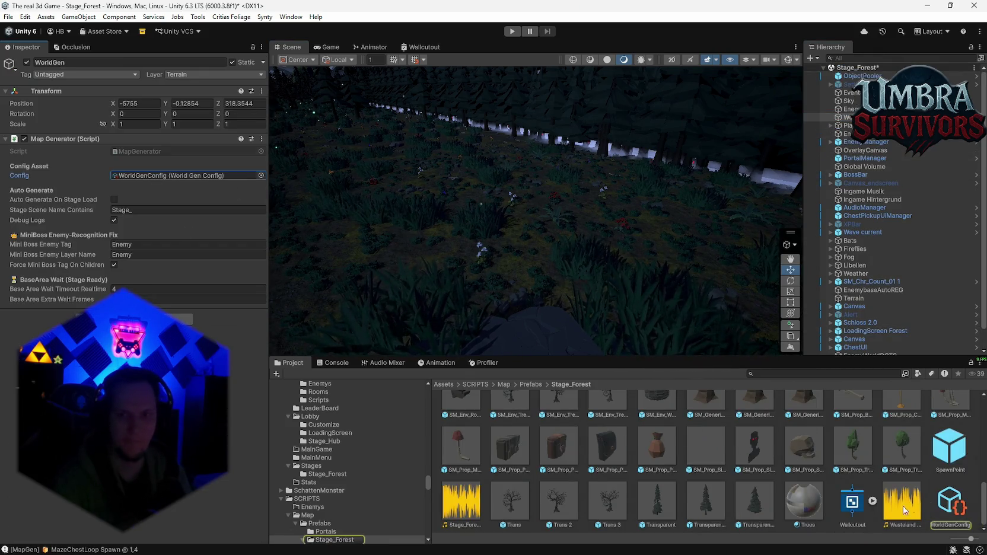
{"action": "double_click", "coordinate": [154, 176]}
{"action": "scroll", "coordinate": [169, 311], "scroll_direction": "down", "scroll_amount": 4}
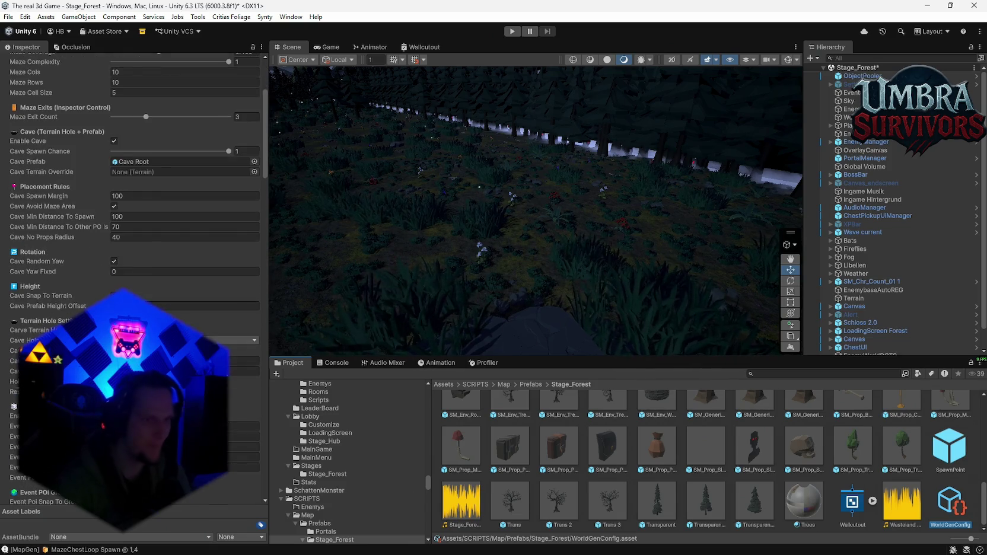
{"action": "left_click", "coordinate": [89, 306]}
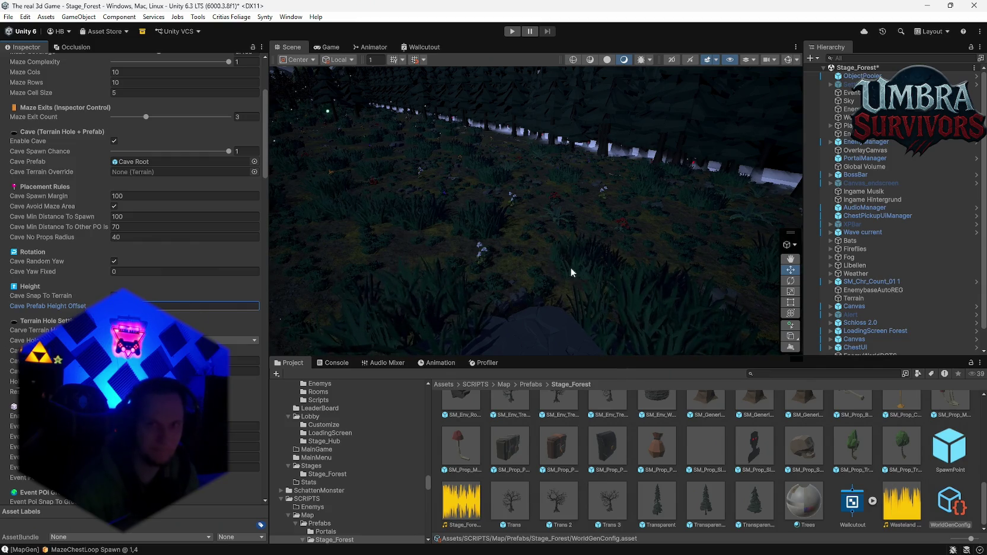
Step: Run Generate World from WorldGen's Map Generator menu
{"action": "left_click", "coordinate": [846, 117]}
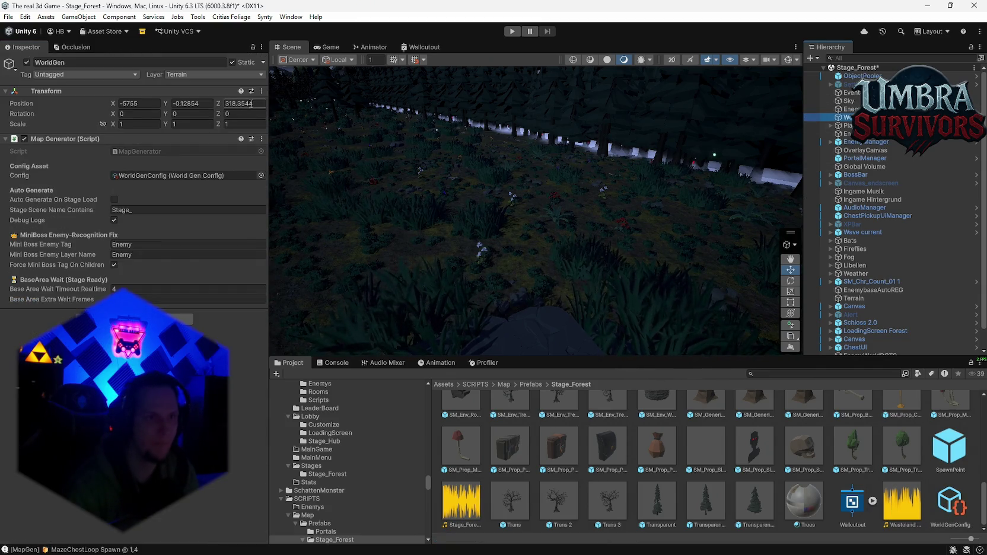
{"action": "left_click", "coordinate": [261, 139]}
{"action": "left_click", "coordinate": [295, 321]}
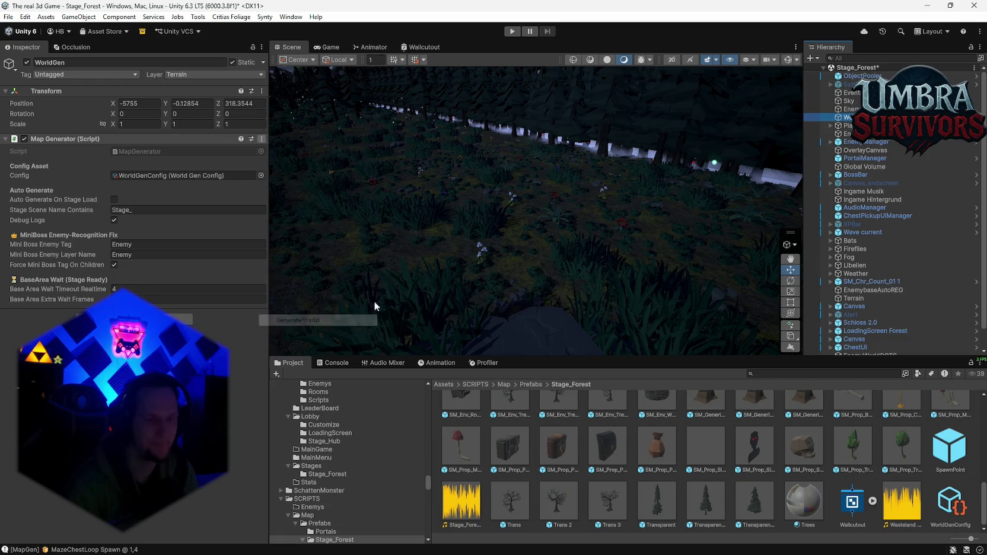
Step: Inspect the rock-ringed cave hole in a maximized Scene view, then show WorldGenConfig again
{"action": "mouse_move", "coordinate": [574, 175]}
{"action": "left_mouse_down"}
{"action": "mouse_move", "coordinate": [456, 169]}
{"action": "mouse_move", "coordinate": [458, 115]}
{"action": "mouse_move", "coordinate": [522, 181]}
{"action": "mouse_move", "coordinate": [481, 161]}
{"action": "mouse_move", "coordinate": [491, 154]}
{"action": "left_mouse_up"}
{"action": "key", "text": "shift+space"}
{"action": "mouse_move", "coordinate": [327, 120]}
{"action": "left_mouse_down"}
{"action": "mouse_move", "coordinate": [284, 91]}
{"action": "mouse_move", "coordinate": [234, 83]}
{"action": "mouse_move", "coordinate": [213, 161]}
{"action": "mouse_move", "coordinate": [183, 166]}
{"action": "left_mouse_up"}
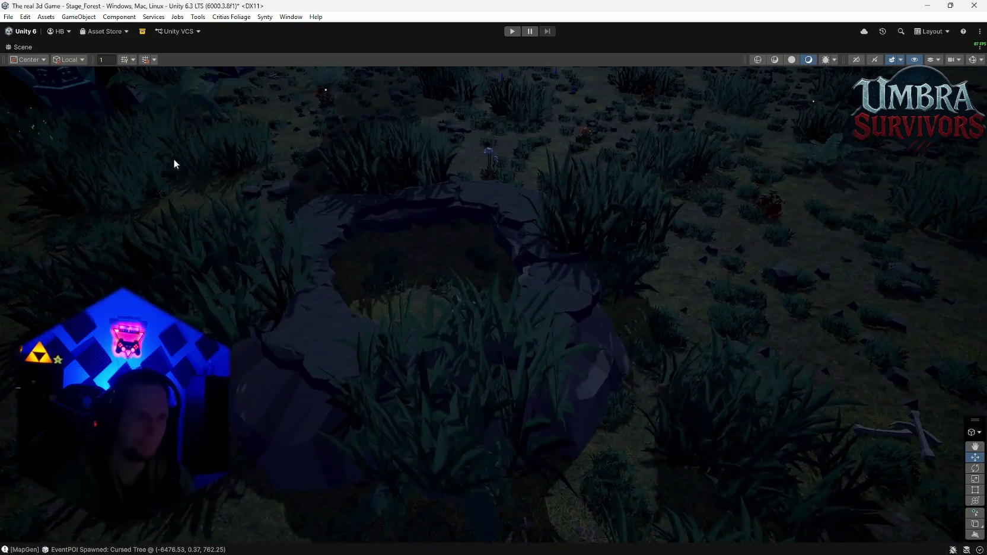
{"action": "key", "text": "shift+space"}
{"action": "left_click", "coordinate": [950, 504]}
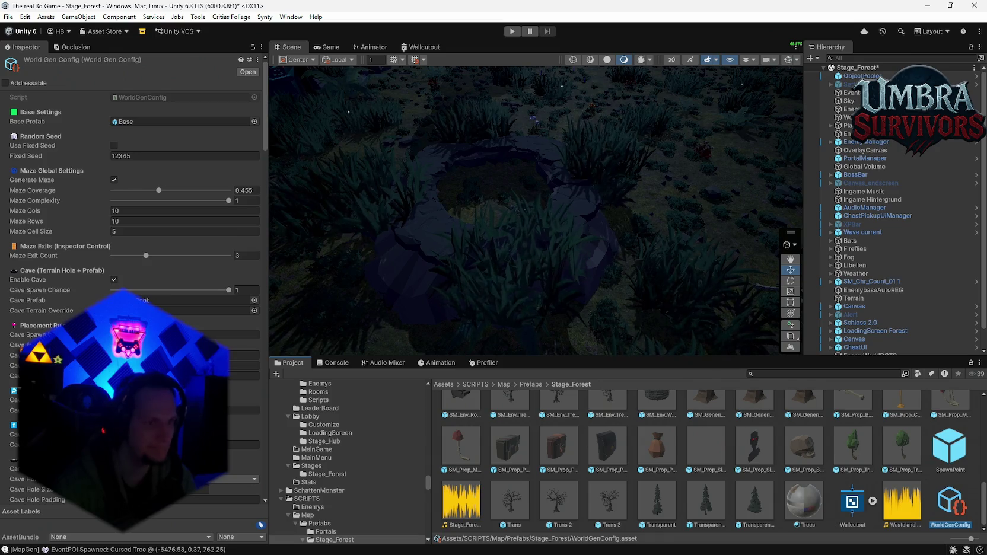
Step: Regenerate the world and fly down to the new dirt-path forest floor
{"action": "left_click", "coordinate": [240, 444]}
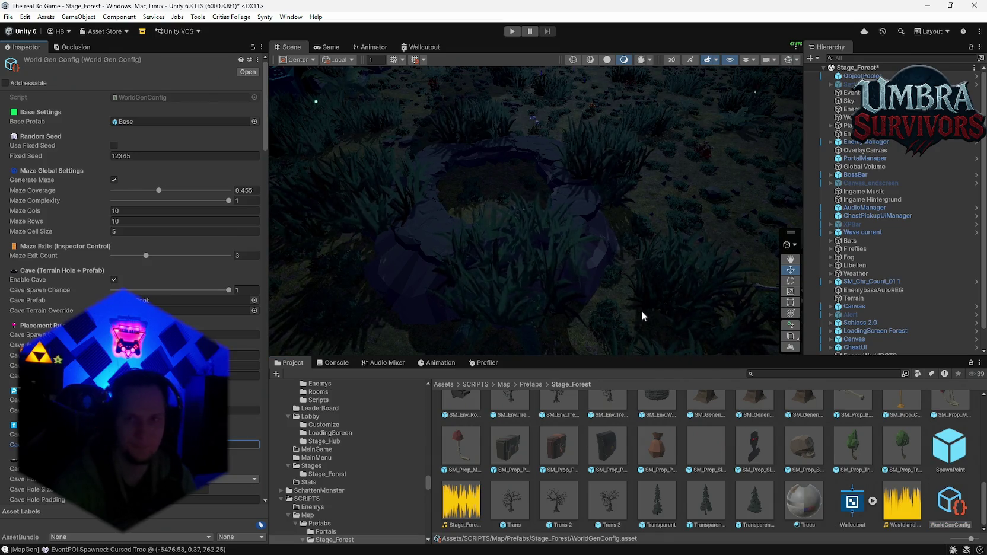
{"action": "left_click", "coordinate": [848, 117]}
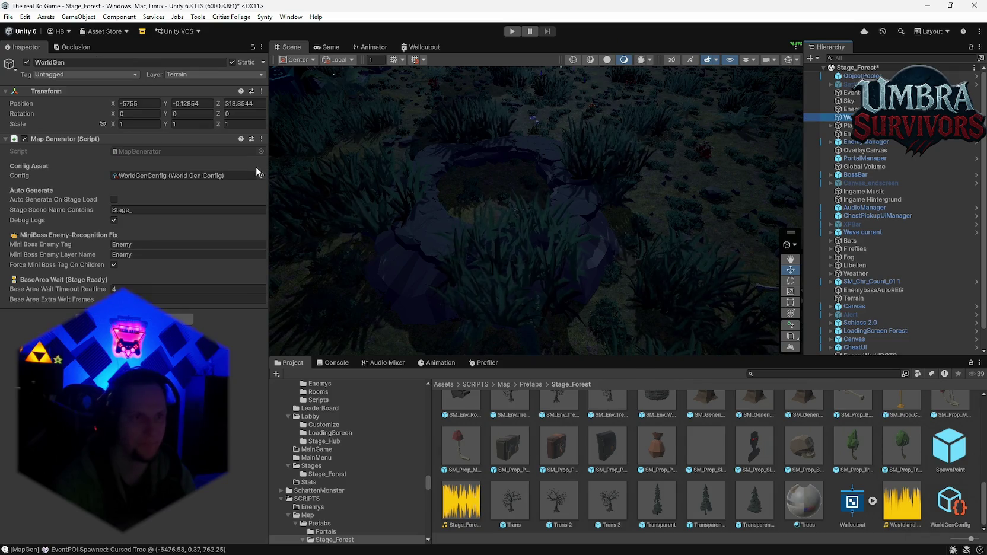
{"action": "left_click", "coordinate": [262, 139]}
{"action": "left_click", "coordinate": [293, 321]}
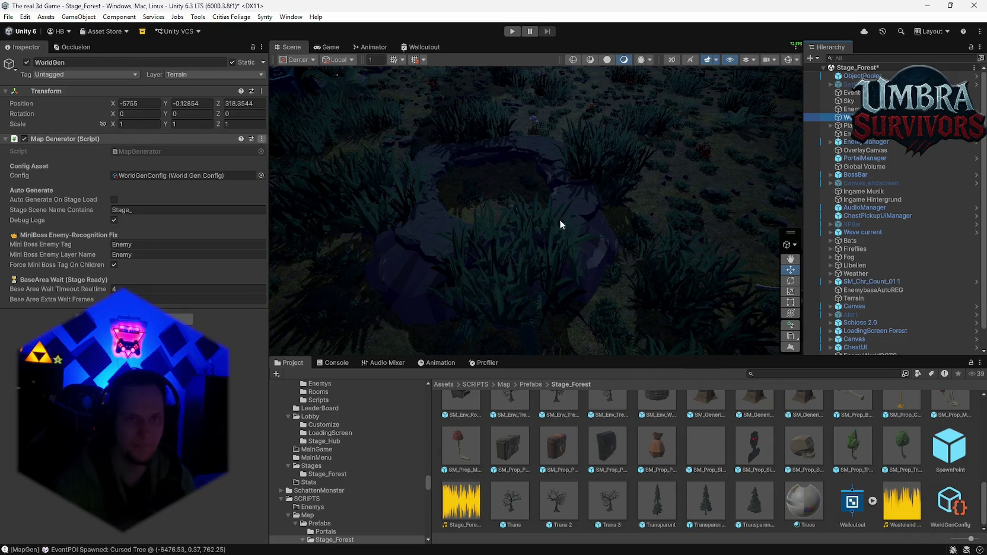
{"action": "mouse_move", "coordinate": [499, 233]}
{"action": "left_mouse_down"}
{"action": "mouse_move", "coordinate": [563, 194]}
{"action": "mouse_move", "coordinate": [696, 150]}
{"action": "mouse_move", "coordinate": [652, 166]}
{"action": "left_mouse_up"}
{"action": "mouse_move", "coordinate": [309, 127]}
{"action": "left_mouse_down"}
{"action": "mouse_move", "coordinate": [315, 155]}
{"action": "mouse_move", "coordinate": [321, 126]}
{"action": "mouse_move", "coordinate": [309, 137]}
{"action": "mouse_move", "coordinate": [429, 154]}
{"action": "mouse_move", "coordinate": [407, 154]}
{"action": "mouse_move", "coordinate": [759, 175]}
{"action": "left_mouse_up"}
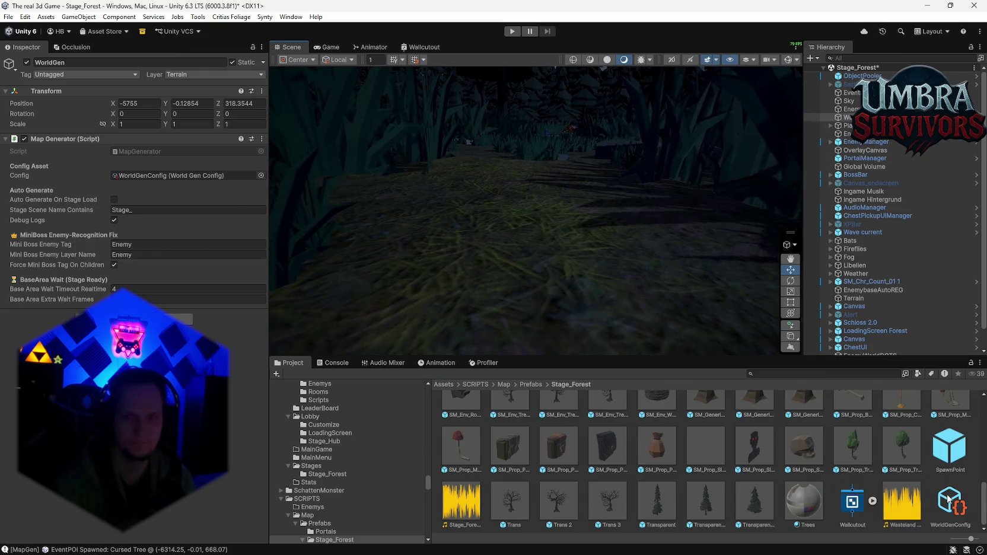
Step: Recheck the WorldGenConfig cave settings and reopen the Map Generator command list on WorldGen
{"action": "double_click", "coordinate": [178, 175]}
{"action": "left_click", "coordinate": [246, 444]}
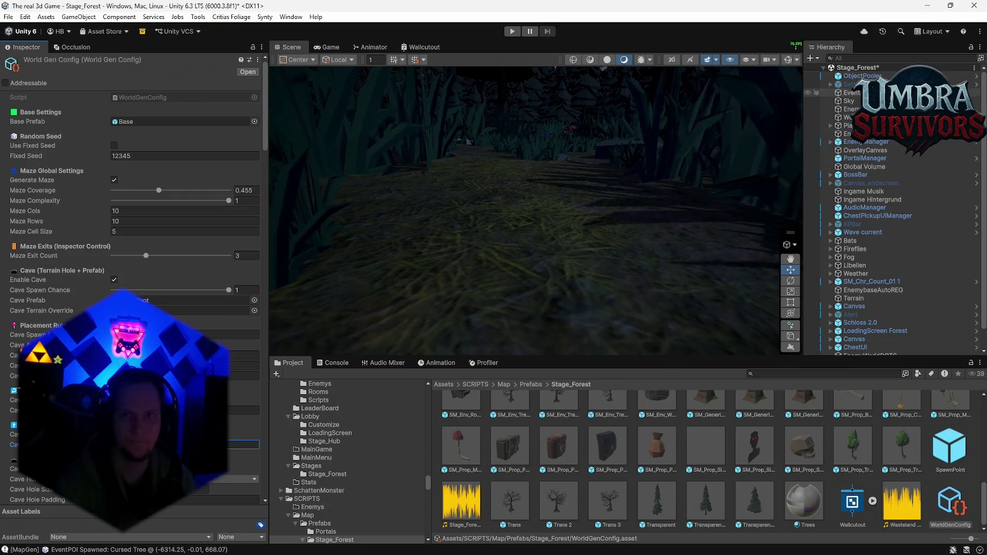
{"action": "left_click", "coordinate": [847, 117]}
{"action": "left_click", "coordinate": [261, 139]}
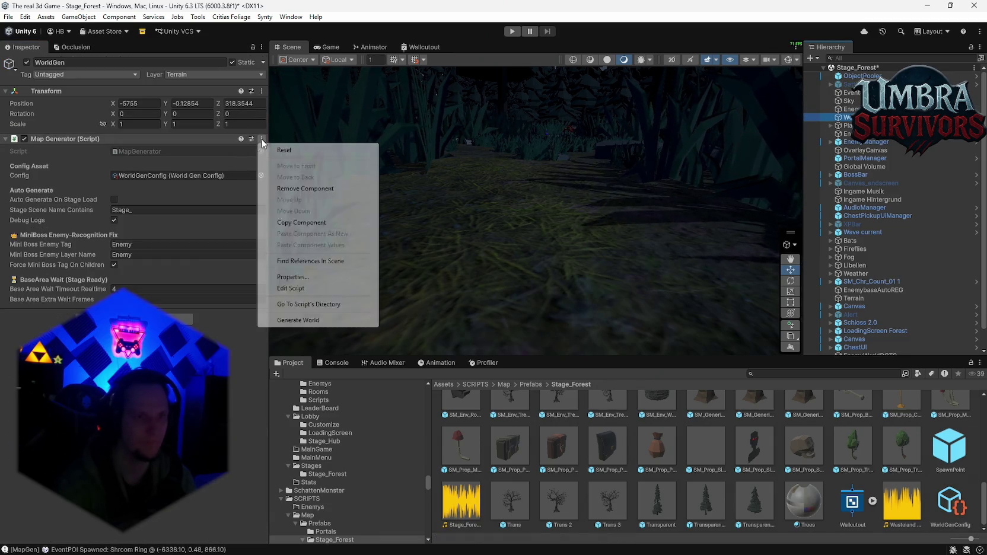
Step: Generate World again and sweep through the dark forest to the rock ring
{"action": "left_click", "coordinate": [299, 318]}
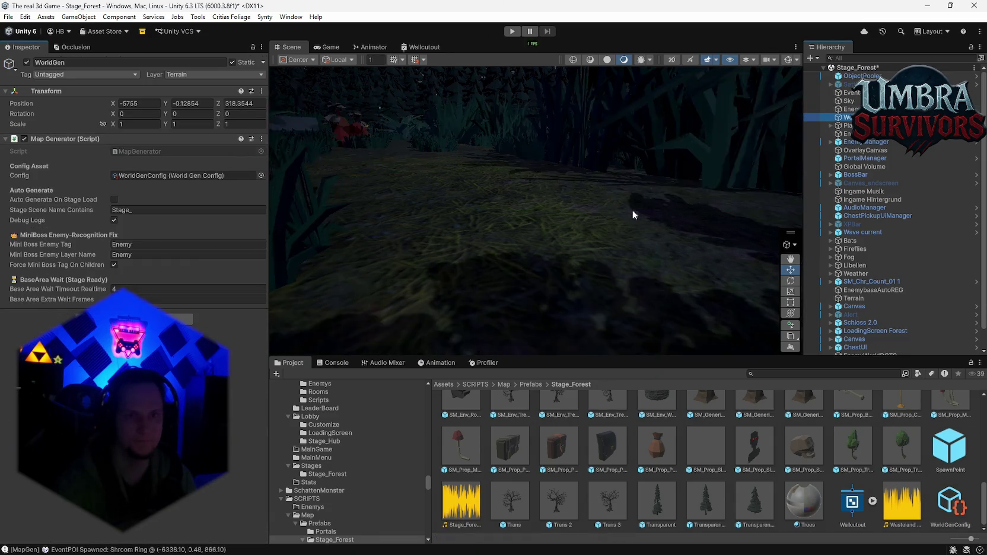
{"action": "mouse_move", "coordinate": [295, 195]}
{"action": "left_mouse_down"}
{"action": "mouse_move", "coordinate": [379, 170]}
{"action": "mouse_move", "coordinate": [451, 178]}
{"action": "left_mouse_up"}
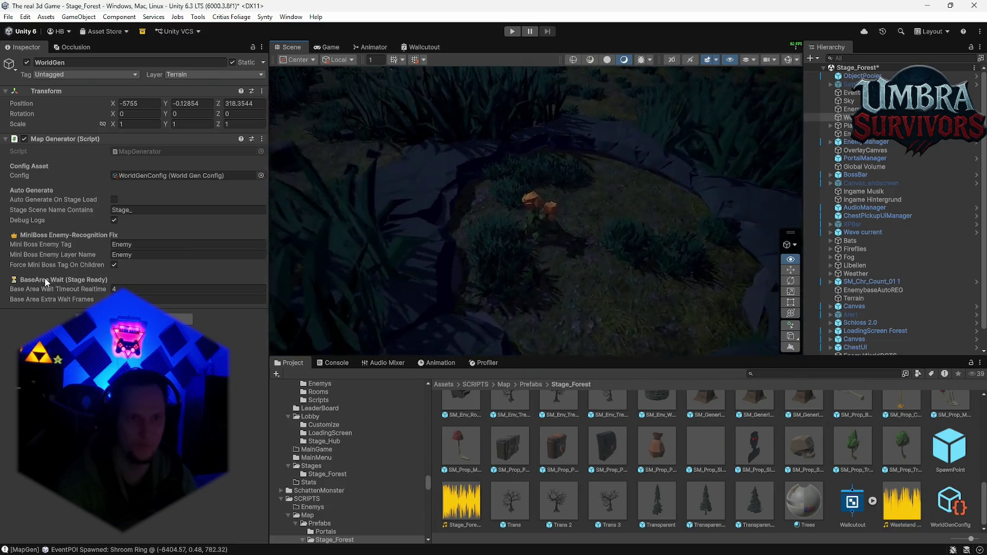
{"action": "left_click_drag", "start_coordinate": [652, 249], "coordinate": [287, 249]}
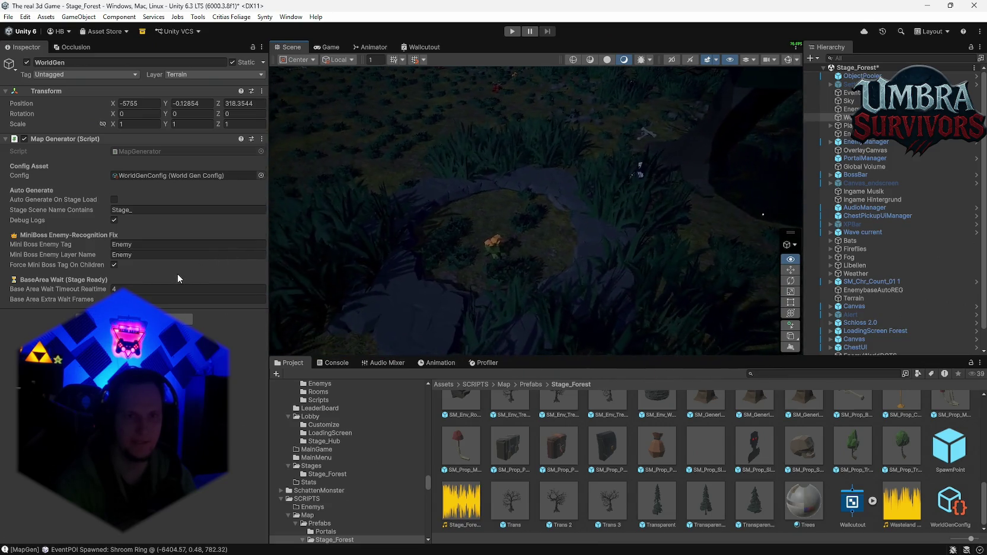
{"action": "mouse_move", "coordinate": [169, 244]}
{"action": "left_mouse_down"}
{"action": "mouse_move", "coordinate": [154, 168]}
{"action": "mouse_move", "coordinate": [179, 291]}
{"action": "mouse_move", "coordinate": [223, 314]}
{"action": "mouse_move", "coordinate": [505, 239]}
{"action": "mouse_move", "coordinate": [590, 264]}
{"action": "mouse_move", "coordinate": [472, 255]}
{"action": "mouse_move", "coordinate": [474, 194]}
{"action": "mouse_move", "coordinate": [457, 145]}
{"action": "mouse_move", "coordinate": [451, 217]}
{"action": "mouse_move", "coordinate": [465, 220]}
{"action": "left_mouse_up"}
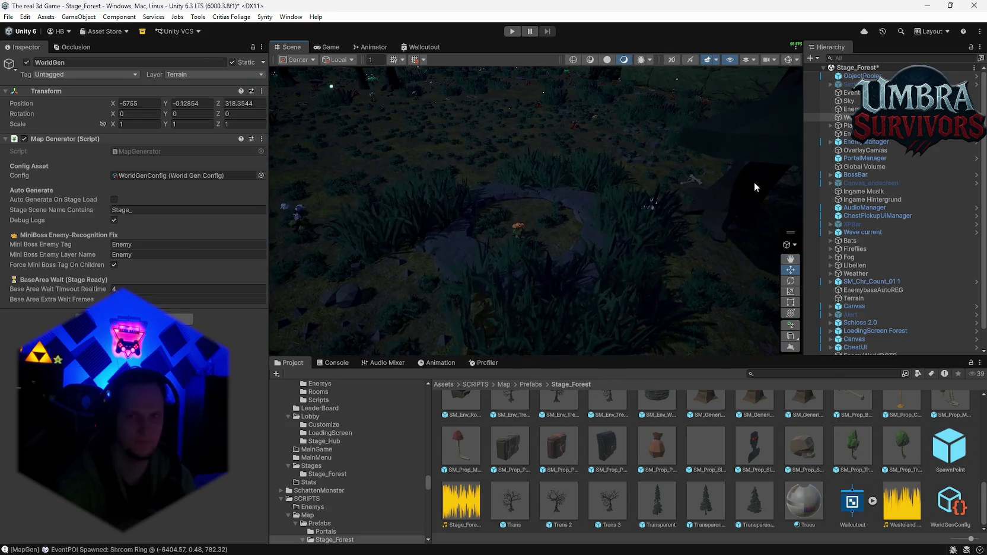
Step: Select Enemy Manager, then WorldGen, and rotate the view over the forest to the horizon
{"action": "left_click", "coordinate": [883, 142]}
{"action": "left_click", "coordinate": [848, 117]}
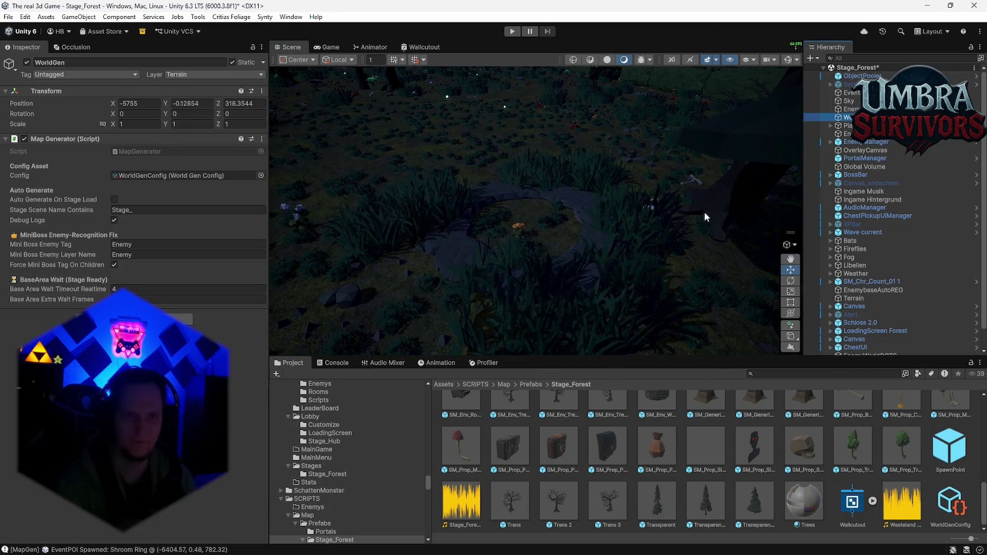
{"action": "mouse_move", "coordinate": [536, 243]}
{"action": "left_mouse_down"}
{"action": "mouse_move", "coordinate": [701, 249]}
{"action": "mouse_move", "coordinate": [597, 249]}
{"action": "mouse_move", "coordinate": [645, 249]}
{"action": "mouse_move", "coordinate": [617, 253]}
{"action": "left_mouse_up"}
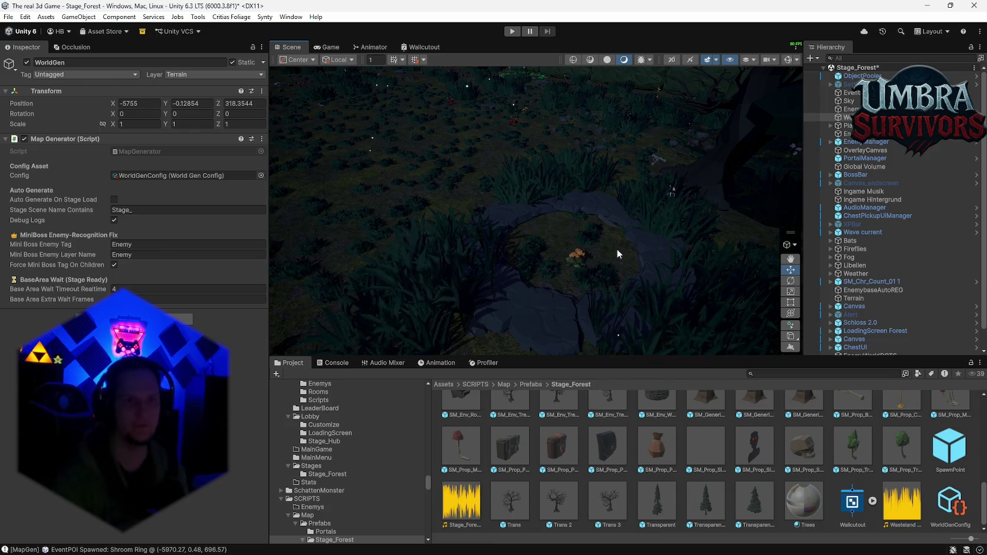
{"action": "left_click_drag", "start_coordinate": [572, 198], "coordinate": [587, 156]}
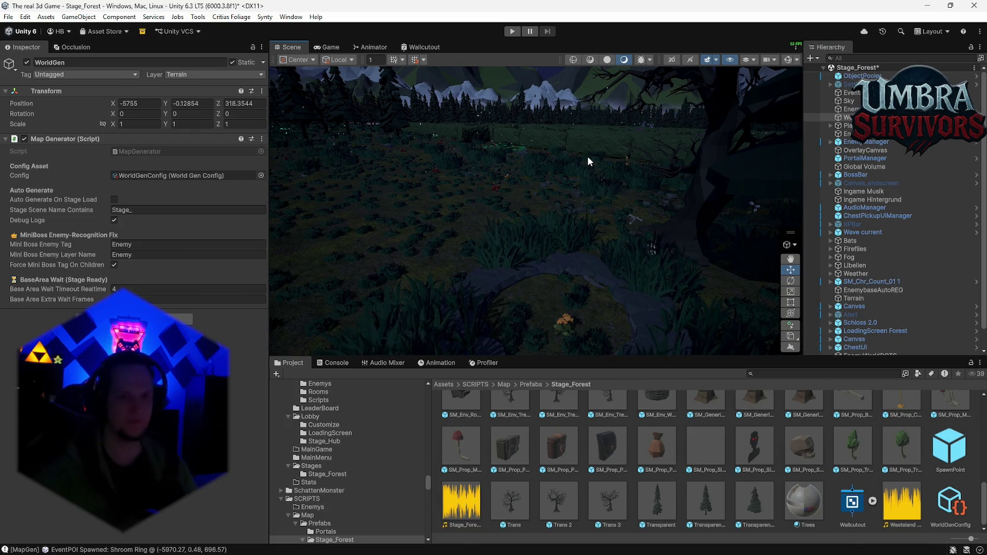
{"action": "mouse_move", "coordinate": [621, 151]}
{"action": "left_mouse_down"}
{"action": "mouse_move", "coordinate": [577, 254]}
{"action": "mouse_move", "coordinate": [451, 257]}
{"action": "mouse_move", "coordinate": [513, 259]}
{"action": "left_mouse_up"}
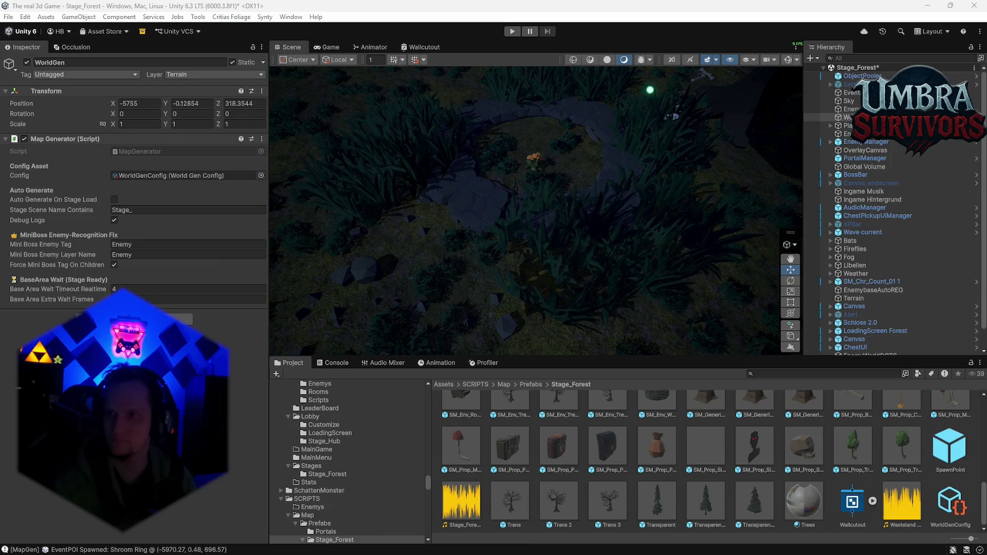
{"action": "key", "text": "alt+Tab"}
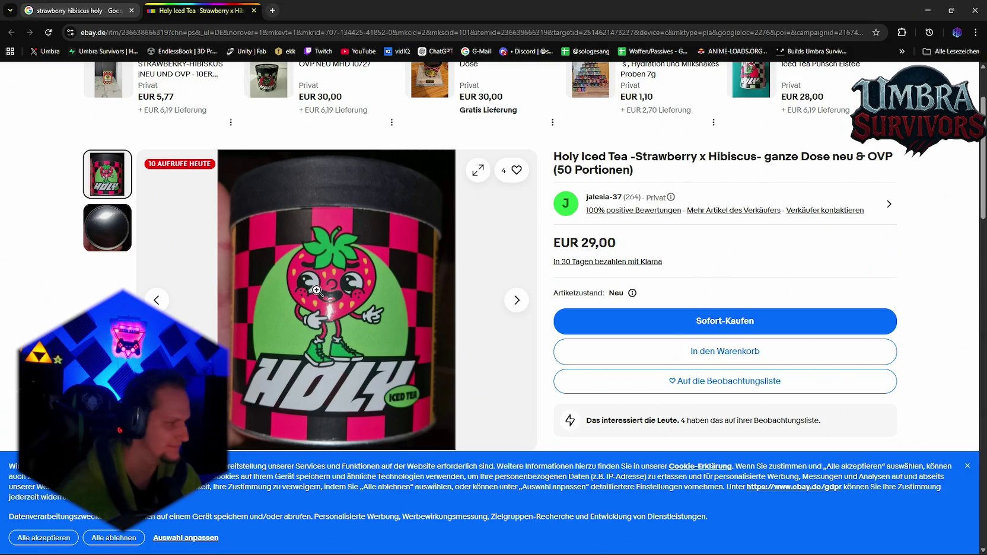
Step: On the Google results tab, change the query to 'holy puma' and search
{"action": "scroll", "coordinate": [323, 290], "scroll_direction": "up", "scroll_amount": 3}
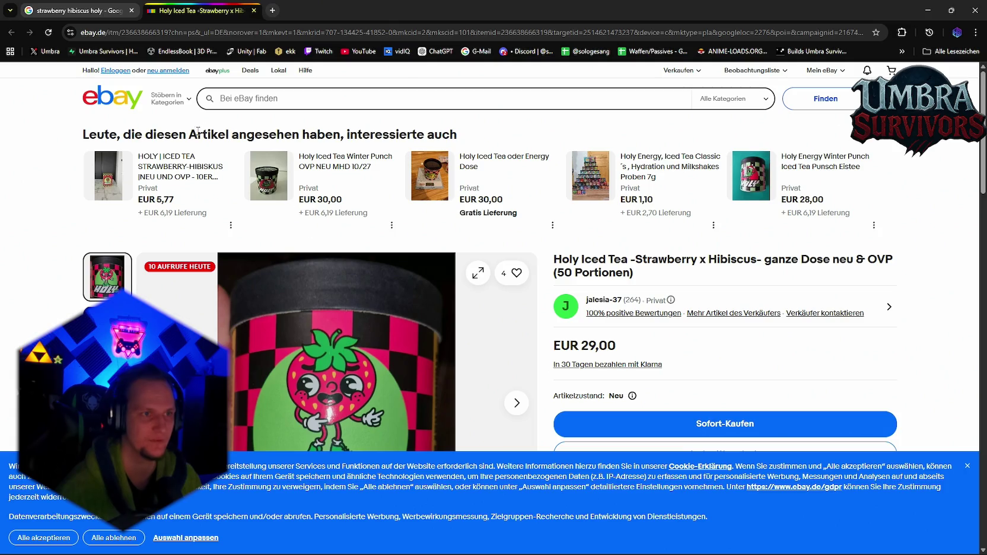
{"action": "key", "text": "ctrl+shift+Tab"}
{"action": "left_click", "coordinate": [233, 87]}
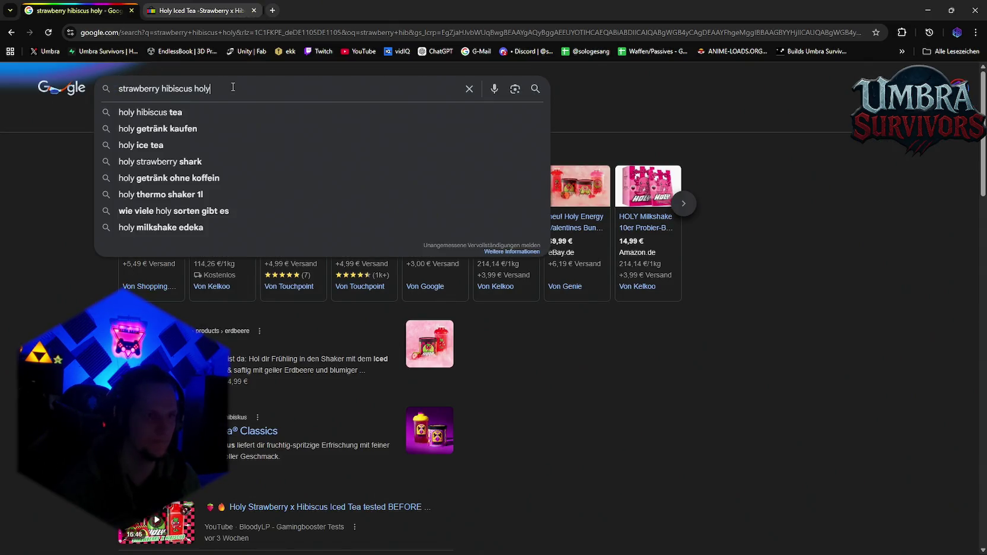
{"action": "left_click_drag", "start_coordinate": [195, 89], "coordinate": [95, 92]}
{"action": "key", "text": "BackSpace"}
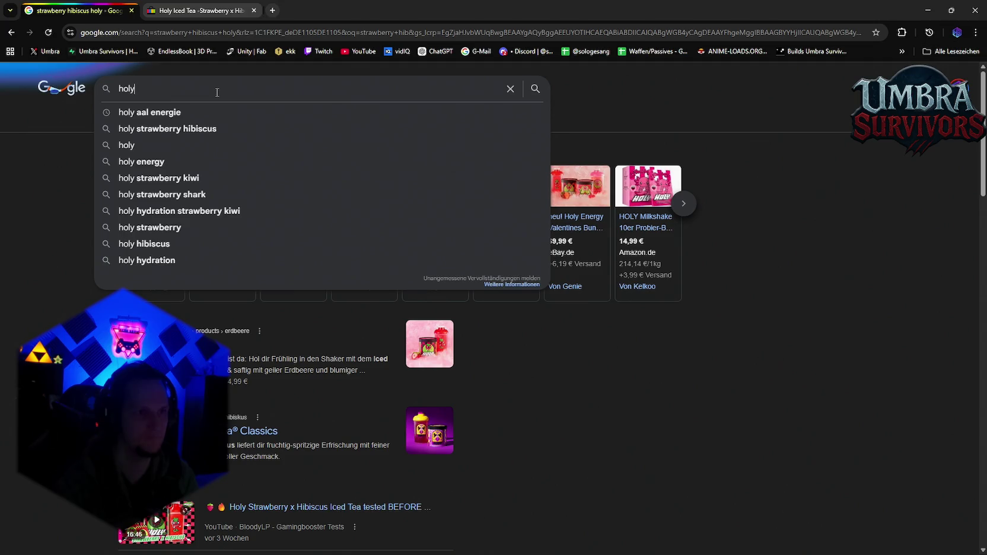
{"action": "type", "text": " puma"}
{"action": "key", "text": "Return"}
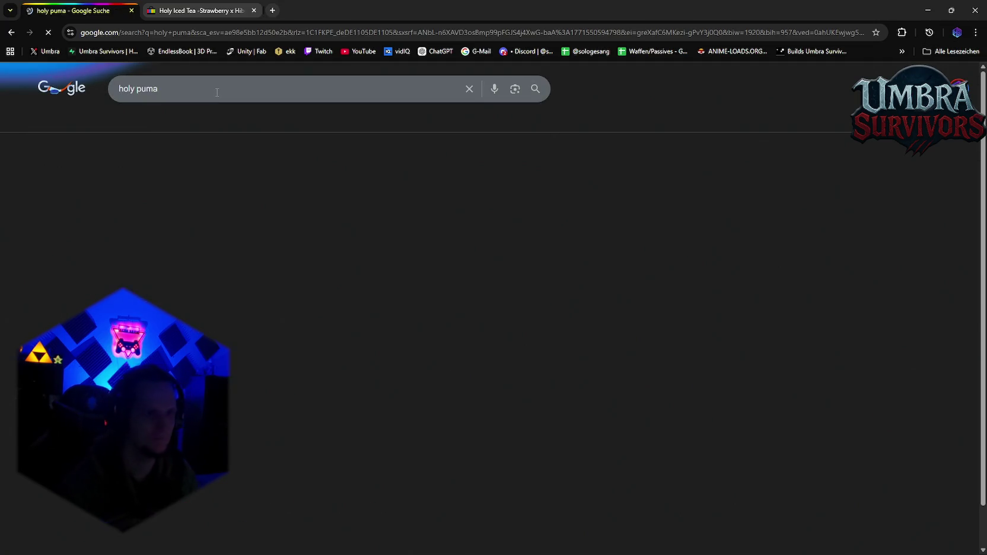
Step: Search 'holy gepard sorte', open HOLY's Alle Produkte page, and accept cookies
{"action": "left_click_drag", "start_coordinate": [214, 92], "coordinate": [136, 90]}
{"action": "type", "text": "gepard sorte"}
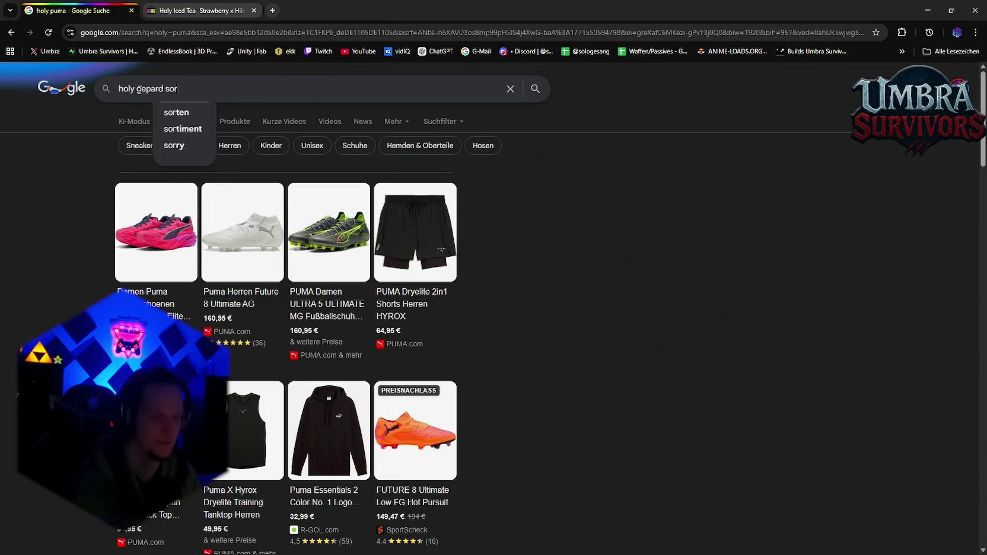
{"action": "key", "text": "Return"}
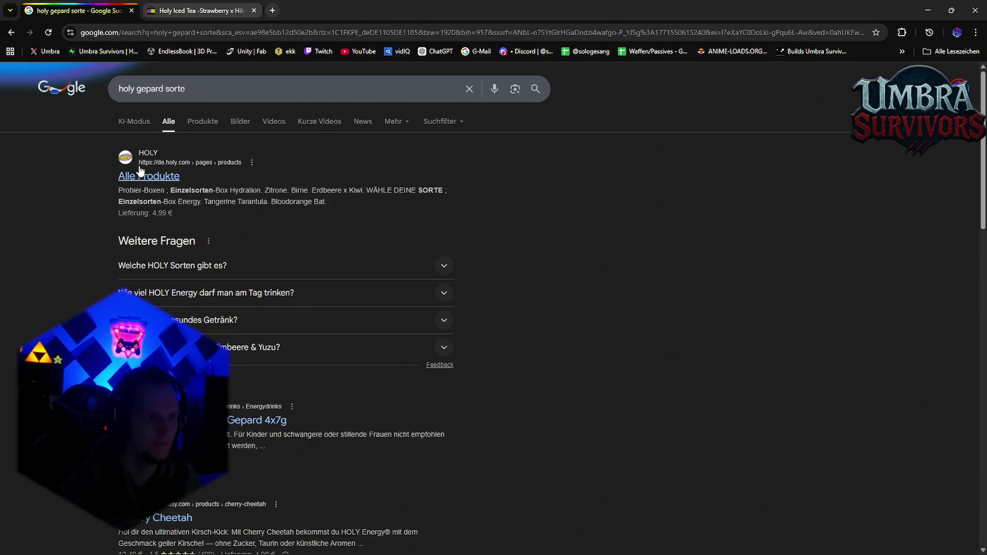
{"action": "left_click", "coordinate": [141, 174]}
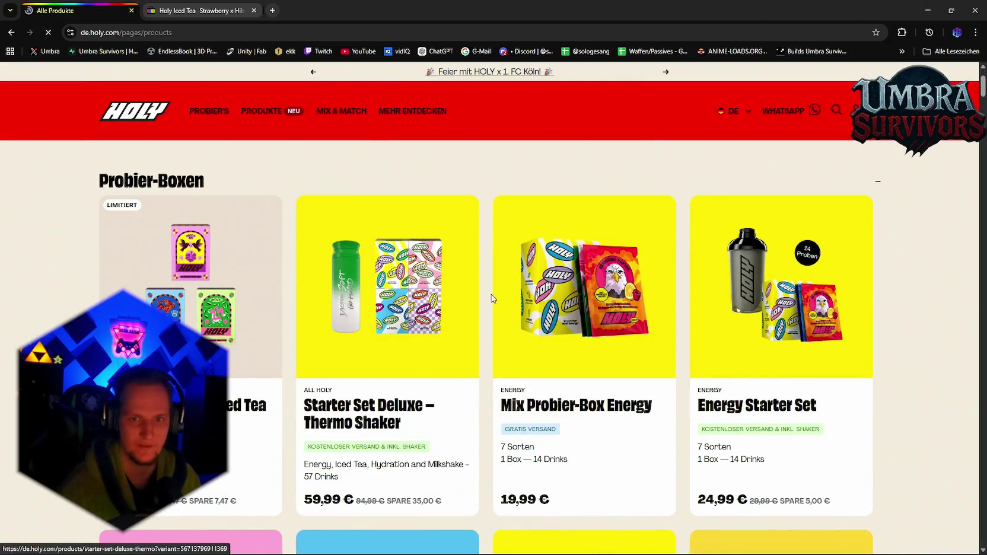
{"action": "scroll", "coordinate": [480, 300], "scroll_direction": "down", "scroll_amount": 1}
{"action": "left_click", "coordinate": [461, 367]}
Step: Browse down the HOLY product catalogue, then close both tabs and Chrome
{"action": "scroll", "coordinate": [474, 358], "scroll_direction": "down", "scroll_amount": 3}
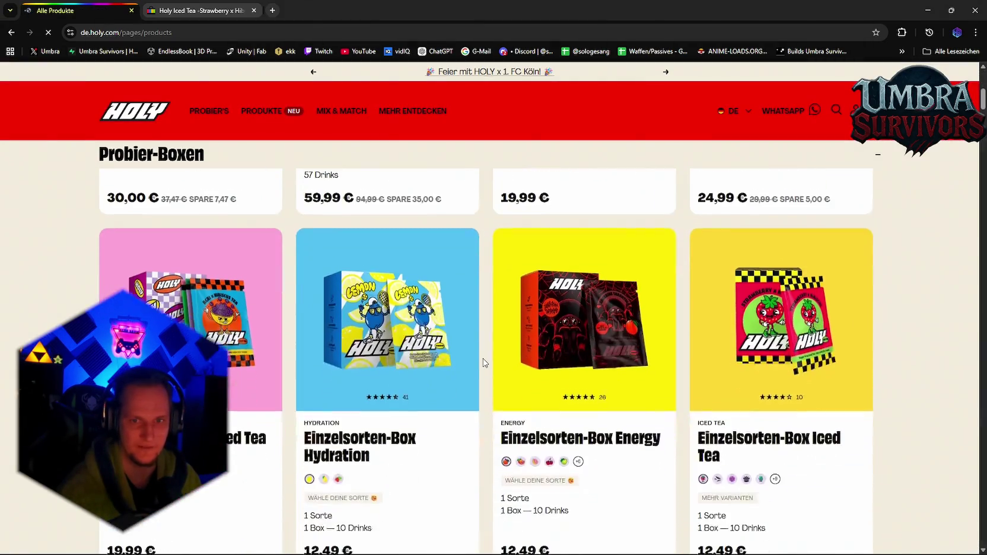
{"action": "scroll", "coordinate": [490, 370], "scroll_direction": "down", "scroll_amount": 3}
{"action": "scroll", "coordinate": [496, 352], "scroll_direction": "down", "scroll_amount": 3}
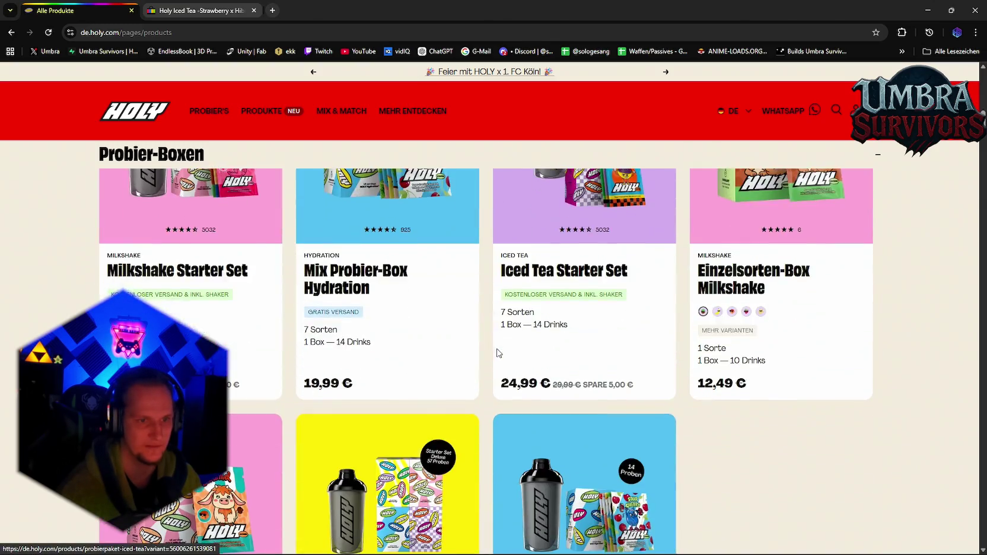
{"action": "scroll", "coordinate": [498, 356], "scroll_direction": "down", "scroll_amount": 10}
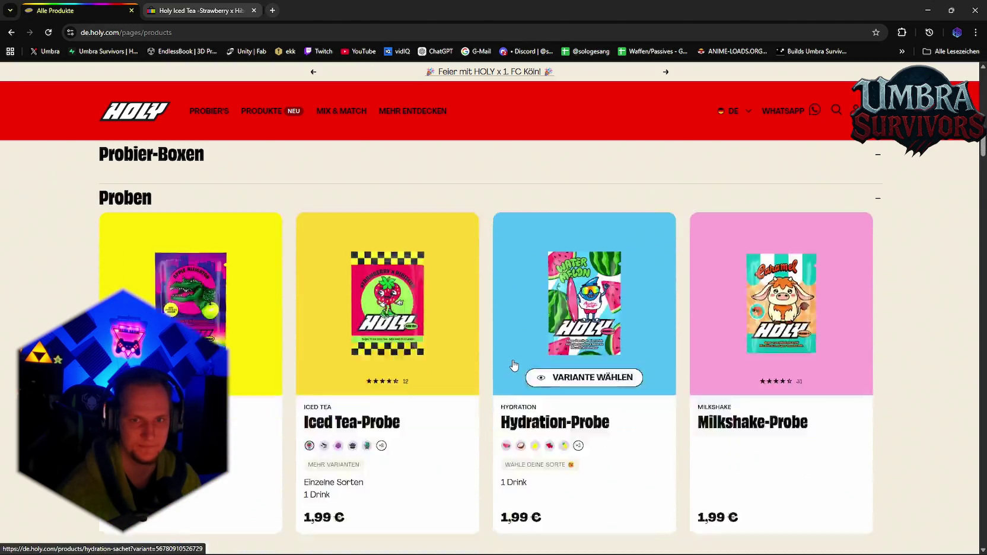
{"action": "scroll", "coordinate": [514, 364], "scroll_direction": "down", "scroll_amount": 5}
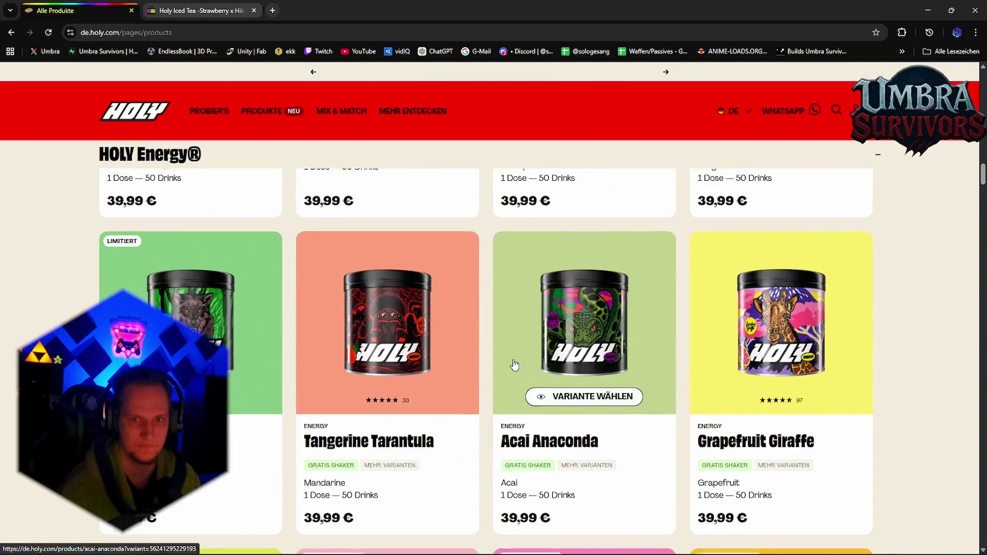
{"action": "scroll", "coordinate": [514, 364], "scroll_direction": "down", "scroll_amount": 5}
{"action": "scroll", "coordinate": [514, 364], "scroll_direction": "down", "scroll_amount": 9}
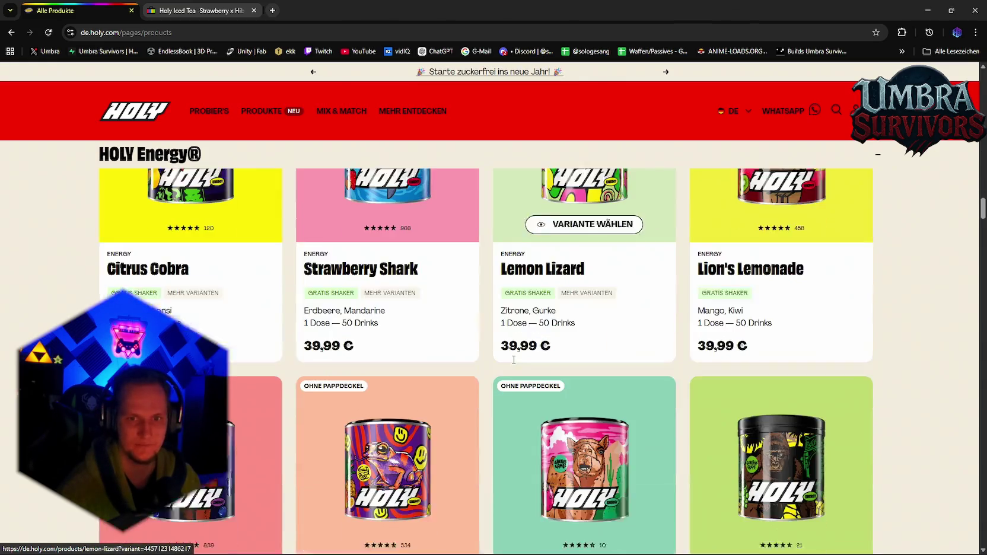
{"action": "scroll", "coordinate": [514, 363], "scroll_direction": "down", "scroll_amount": 8}
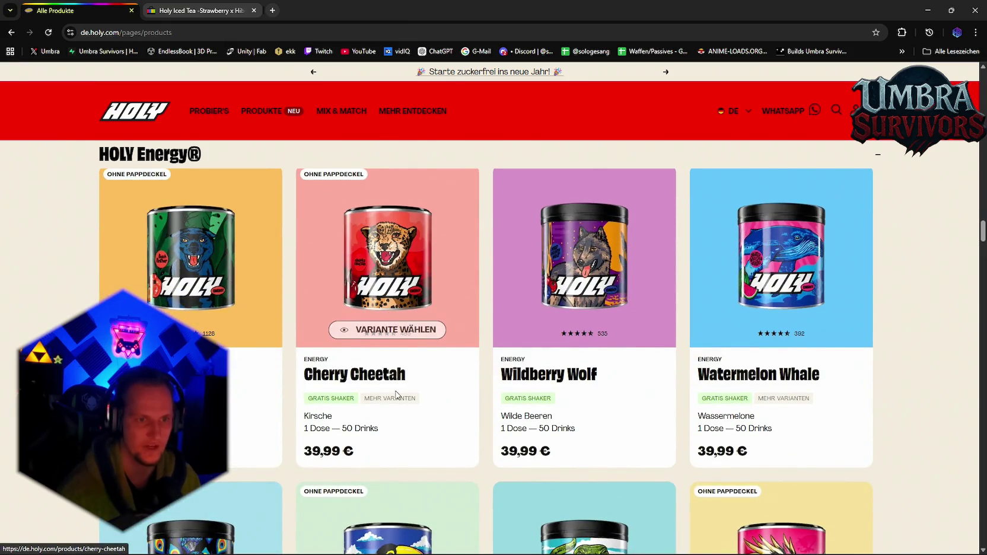
{"action": "scroll", "coordinate": [435, 322], "scroll_direction": "down", "scroll_amount": 1}
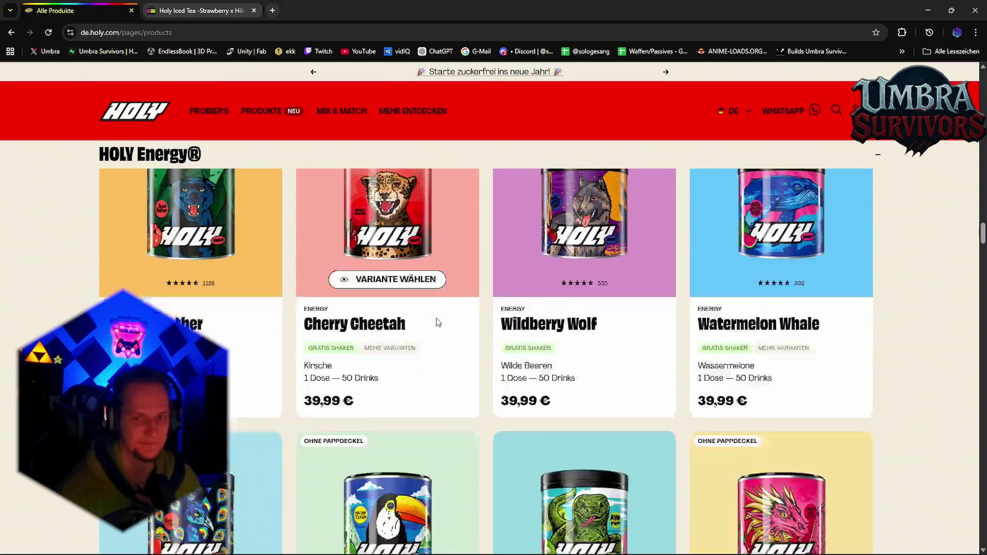
{"action": "scroll", "coordinate": [435, 322], "scroll_direction": "up", "scroll_amount": 3}
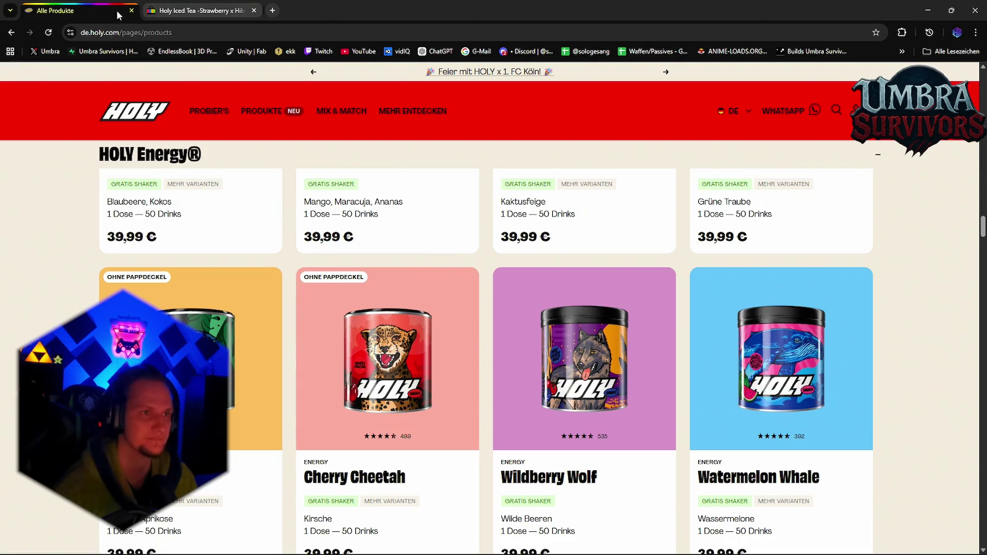
{"action": "left_click", "coordinate": [132, 10]}
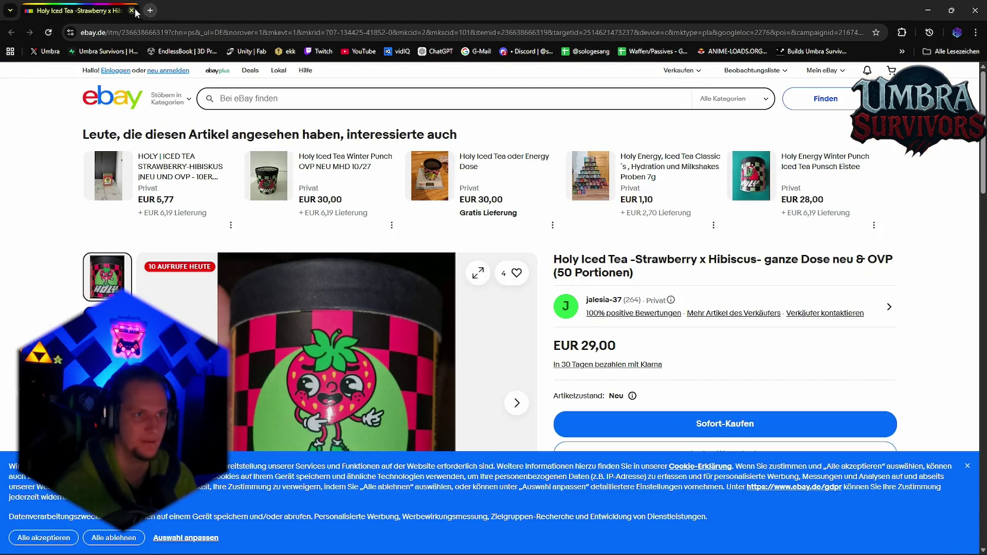
{"action": "left_click", "coordinate": [132, 10]}
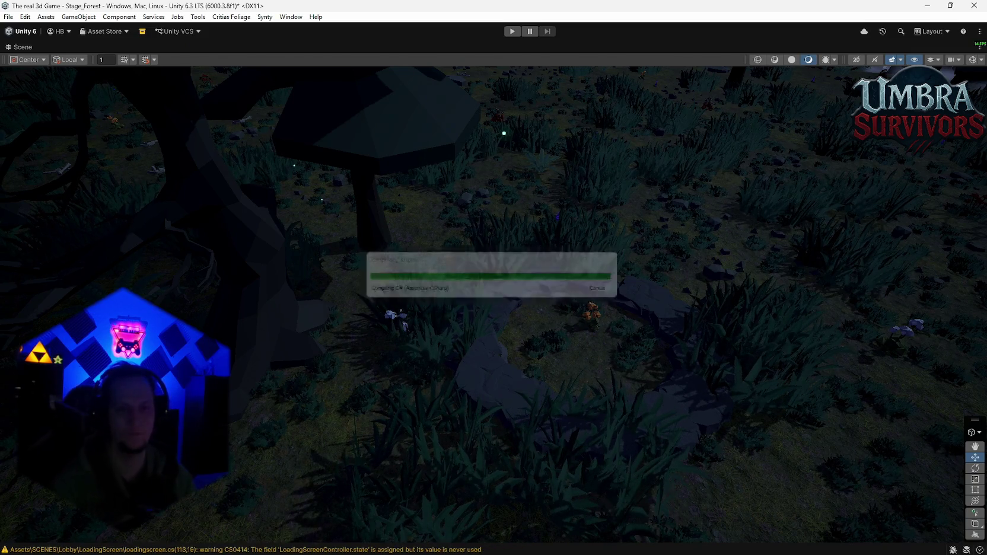
Step: Restore the layout, clear Console warnings, and read the three CS7036 sampleWorldPos errors in MapGenerator.cs
{"action": "double_click", "coordinate": [23, 47]}
{"action": "left_click", "coordinate": [332, 363]}
{"action": "left_click", "coordinate": [282, 373]}
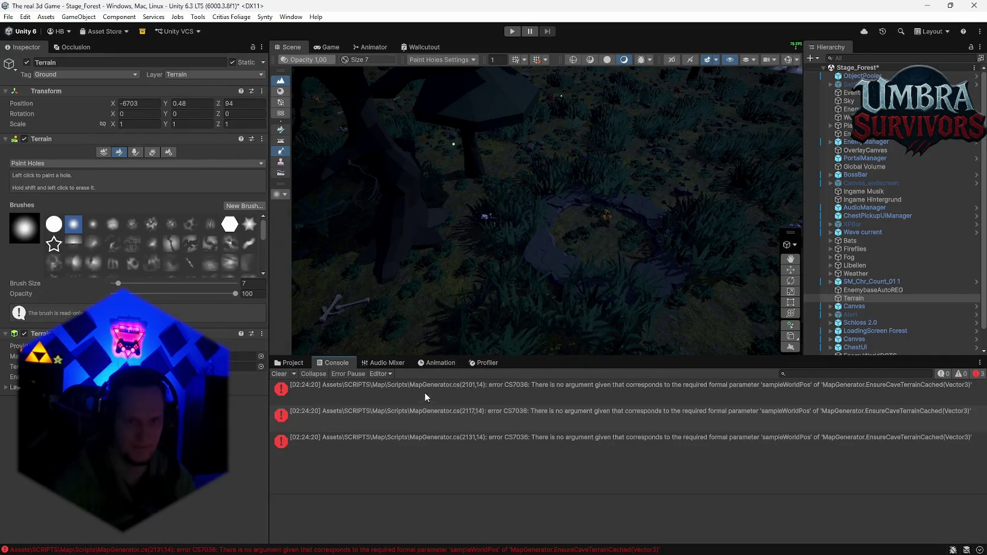
{"action": "left_click_drag", "start_coordinate": [425, 396], "coordinate": [438, 447]}
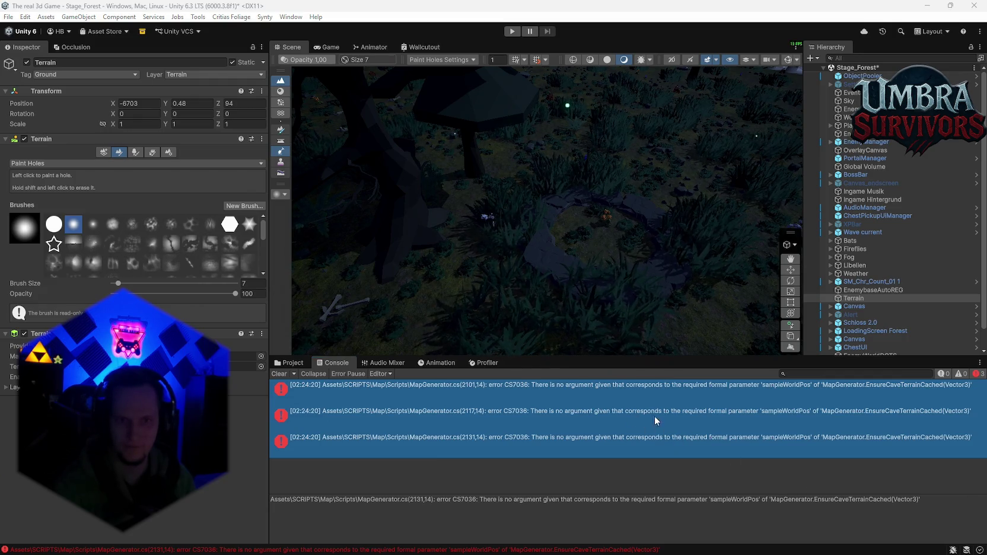
{"action": "left_click", "coordinate": [605, 421]}
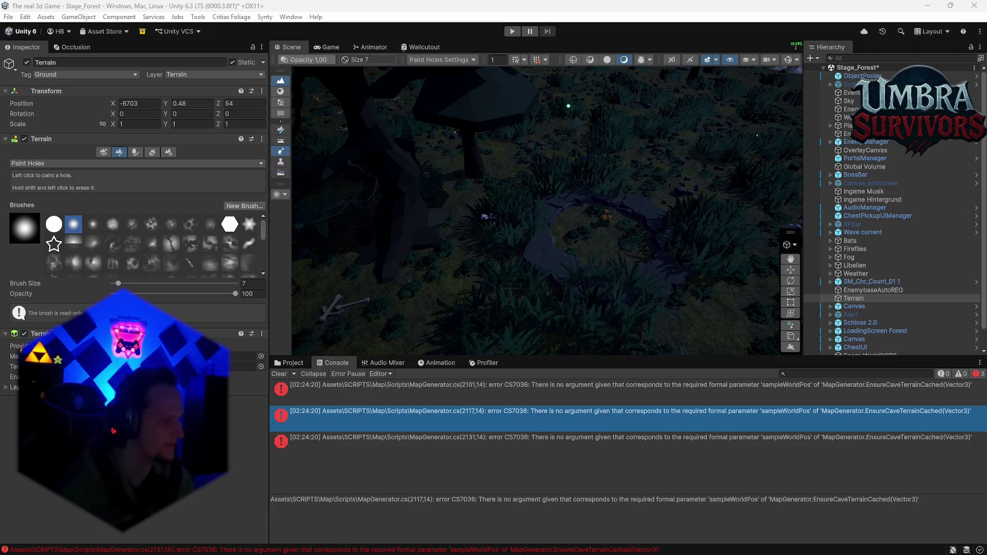
Step: Fly the scene camera close to the lava and orbit along the lava stream
{"action": "mouse_move", "coordinate": [643, 280]}
{"action": "left_mouse_down"}
{"action": "mouse_move", "coordinate": [617, 331]}
{"action": "mouse_move", "coordinate": [530, 342]}
{"action": "mouse_move", "coordinate": [385, 321]}
{"action": "mouse_move", "coordinate": [470, 168]}
{"action": "mouse_move", "coordinate": [447, 183]}
{"action": "mouse_move", "coordinate": [449, 194]}
{"action": "mouse_move", "coordinate": [621, 182]}
{"action": "mouse_move", "coordinate": [568, 185]}
{"action": "mouse_move", "coordinate": [430, 224]}
{"action": "left_mouse_up"}
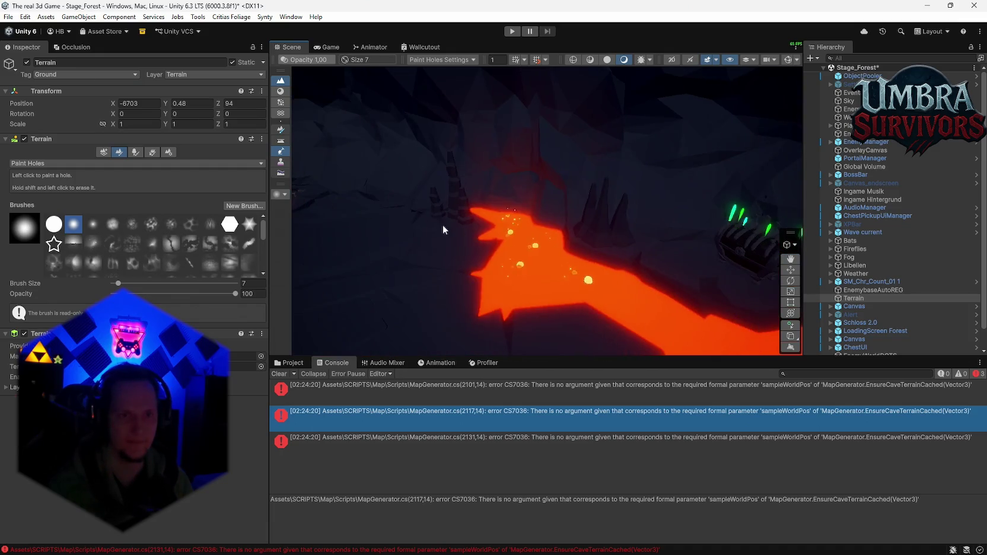
{"action": "mouse_move", "coordinate": [517, 200]}
{"action": "left_mouse_down"}
{"action": "mouse_move", "coordinate": [653, 178]}
{"action": "mouse_move", "coordinate": [894, 187]}
{"action": "mouse_move", "coordinate": [978, 178]}
{"action": "mouse_move", "coordinate": [84, 172]}
{"action": "mouse_move", "coordinate": [809, 172]}
{"action": "mouse_move", "coordinate": [742, 154]}
{"action": "mouse_move", "coordinate": [771, 157]}
{"action": "mouse_move", "coordinate": [729, 158]}
{"action": "mouse_move", "coordinate": [829, 150]}
{"action": "mouse_move", "coordinate": [704, 142]}
{"action": "mouse_move", "coordinate": [794, 139]}
{"action": "mouse_move", "coordinate": [837, 163]}
{"action": "mouse_move", "coordinate": [854, 197]}
{"action": "left_mouse_up"}
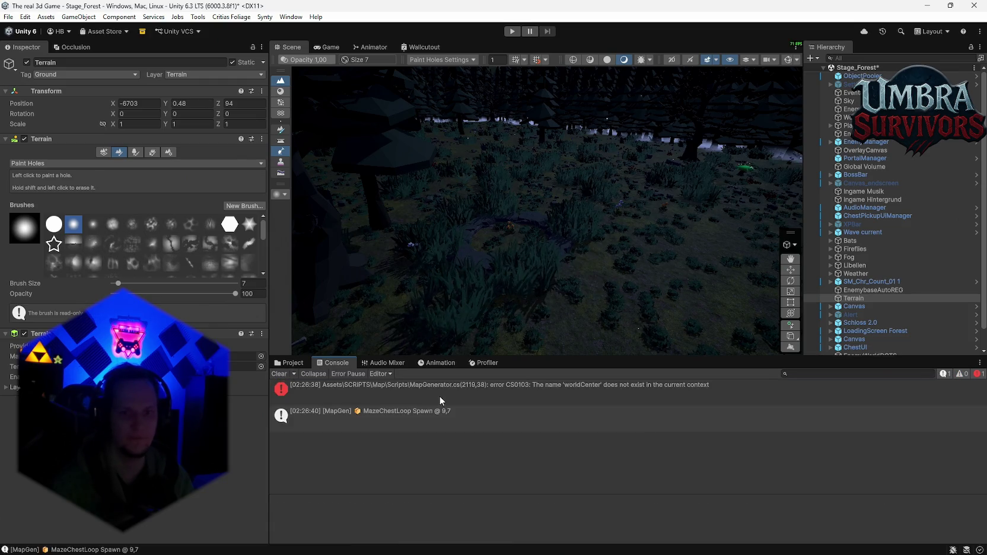
Step: Read the worldCenter error and MazeChestLoop Spawn log while panning over the maze walls
{"action": "left_click", "coordinate": [440, 401]}
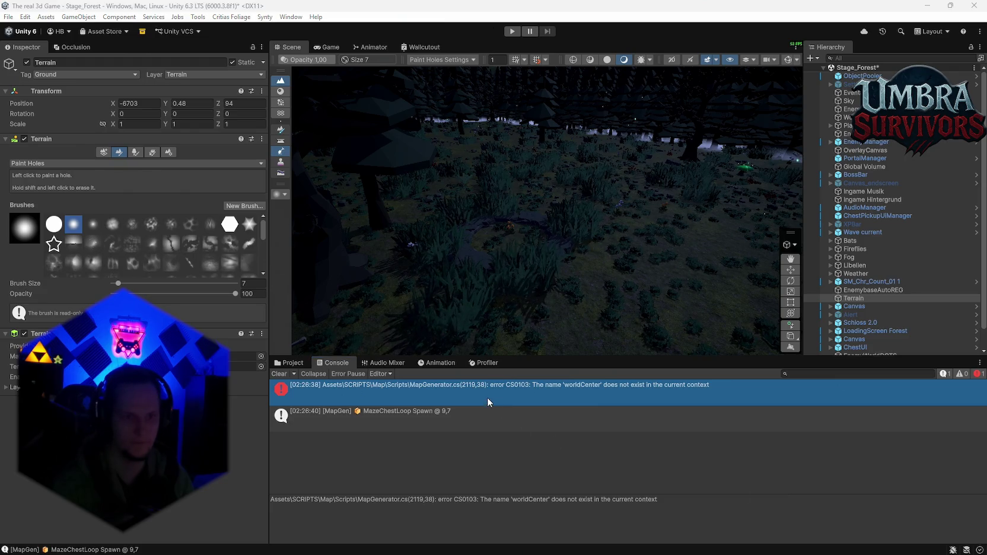
{"action": "mouse_move", "coordinate": [584, 239]}
{"action": "left_mouse_down"}
{"action": "mouse_move", "coordinate": [493, 238]}
{"action": "mouse_move", "coordinate": [456, 337]}
{"action": "mouse_move", "coordinate": [590, 295]}
{"action": "left_mouse_up"}
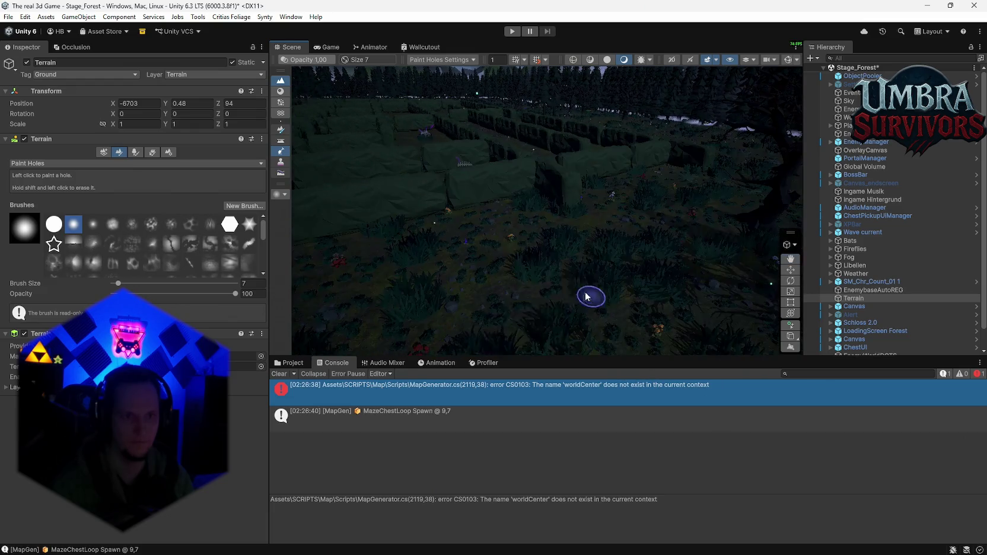
{"action": "left_click", "coordinate": [349, 414]}
{"action": "mouse_move", "coordinate": [468, 332]}
{"action": "left_mouse_down"}
{"action": "mouse_move", "coordinate": [713, 457]}
{"action": "mouse_move", "coordinate": [760, 551]}
{"action": "mouse_move", "coordinate": [475, 365]}
{"action": "left_mouse_up"}
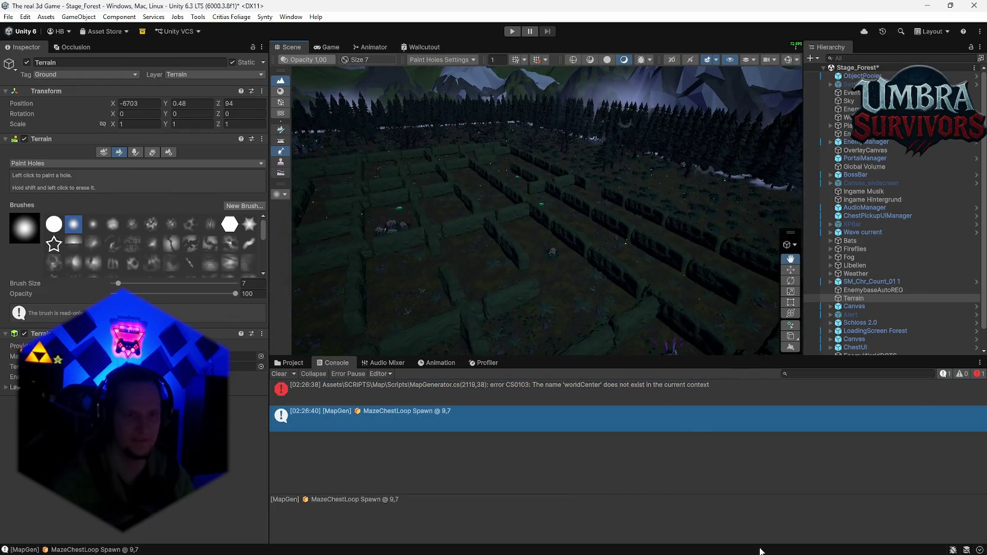
{"action": "left_click", "coordinate": [422, 397]}
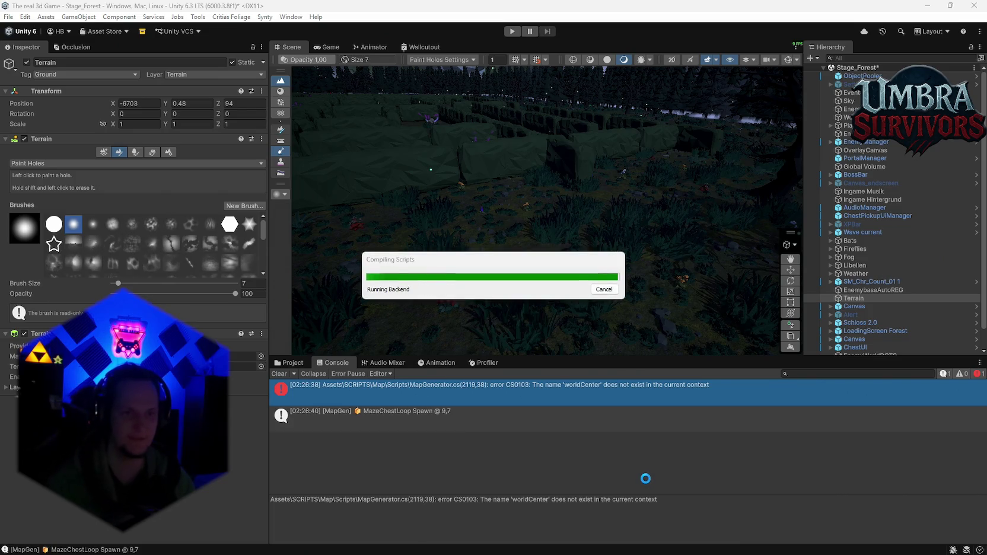
Step: Clear the Console after recompiling and select the worldCenter error row
{"action": "left_click", "coordinate": [279, 374]}
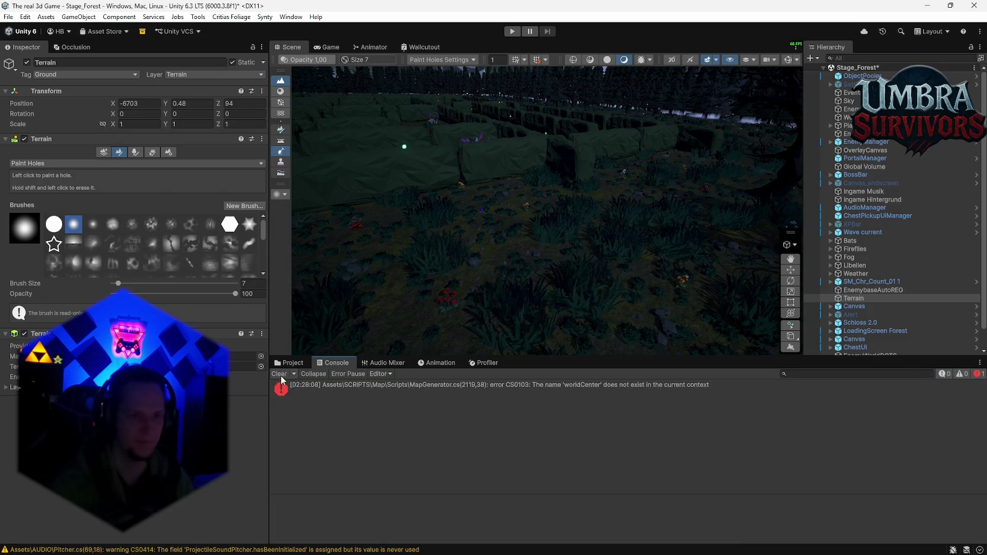
{"action": "left_click", "coordinate": [408, 392]}
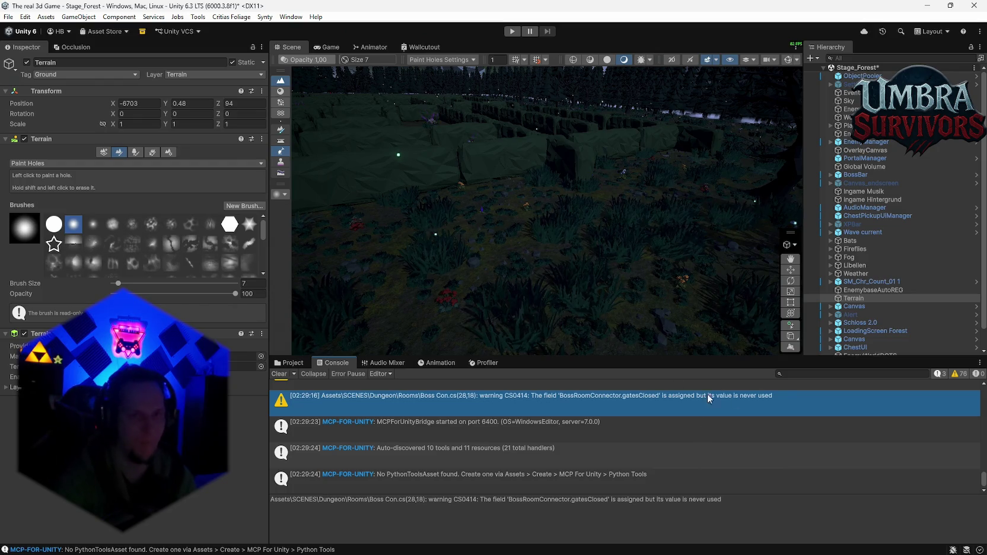
Step: Pan to the maze's green stone circle and select WorldGen to view its Map Generator component
{"action": "mouse_move", "coordinate": [637, 192]}
{"action": "left_mouse_down"}
{"action": "mouse_move", "coordinate": [588, 212]}
{"action": "mouse_move", "coordinate": [613, 145]}
{"action": "mouse_move", "coordinate": [440, 209]}
{"action": "mouse_move", "coordinate": [468, 231]}
{"action": "mouse_move", "coordinate": [449, 226]}
{"action": "left_mouse_up"}
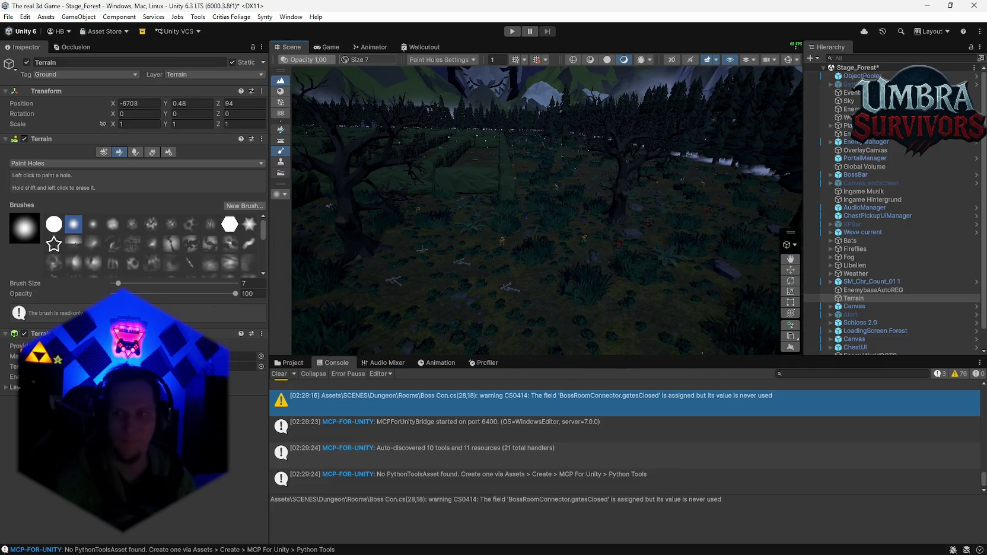
{"action": "mouse_move", "coordinate": [522, 249]}
{"action": "left_mouse_down"}
{"action": "mouse_move", "coordinate": [520, 238]}
{"action": "mouse_move", "coordinate": [641, 273]}
{"action": "mouse_move", "coordinate": [687, 234]}
{"action": "left_mouse_up"}
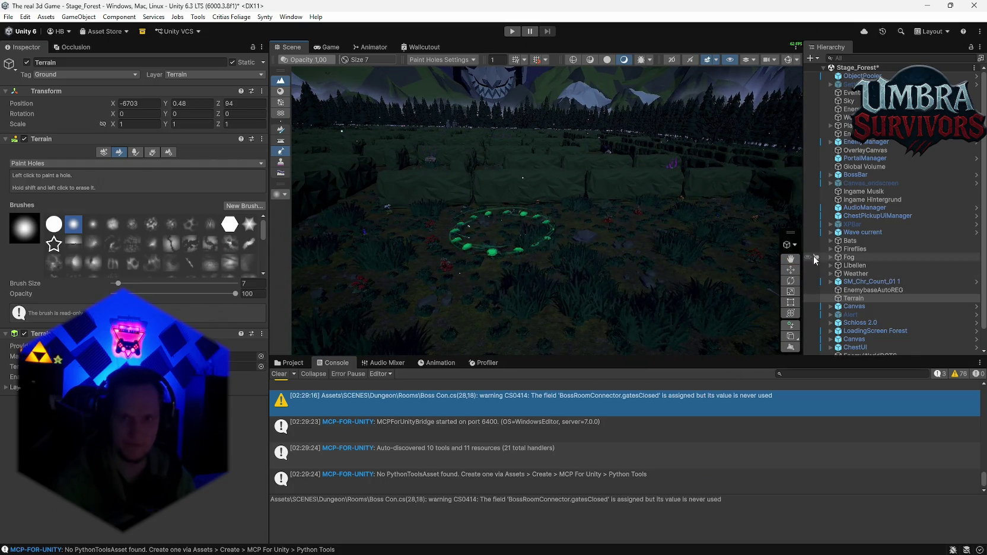
{"action": "left_click", "coordinate": [849, 117]}
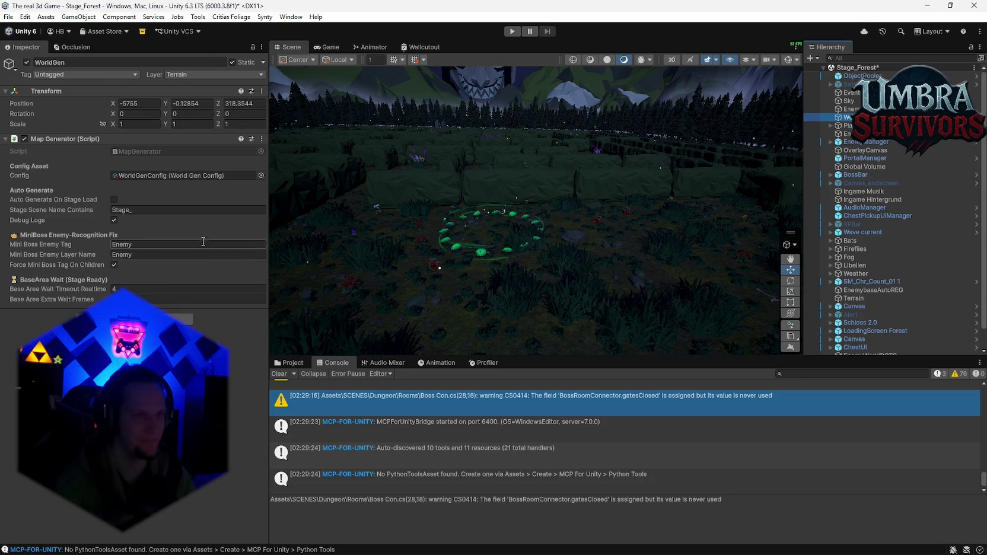
Step: Run Generate World from the Map Generator's ⋮ menu and pan down to the new forest floor
{"action": "left_click", "coordinate": [279, 374]}
{"action": "left_click", "coordinate": [261, 139]}
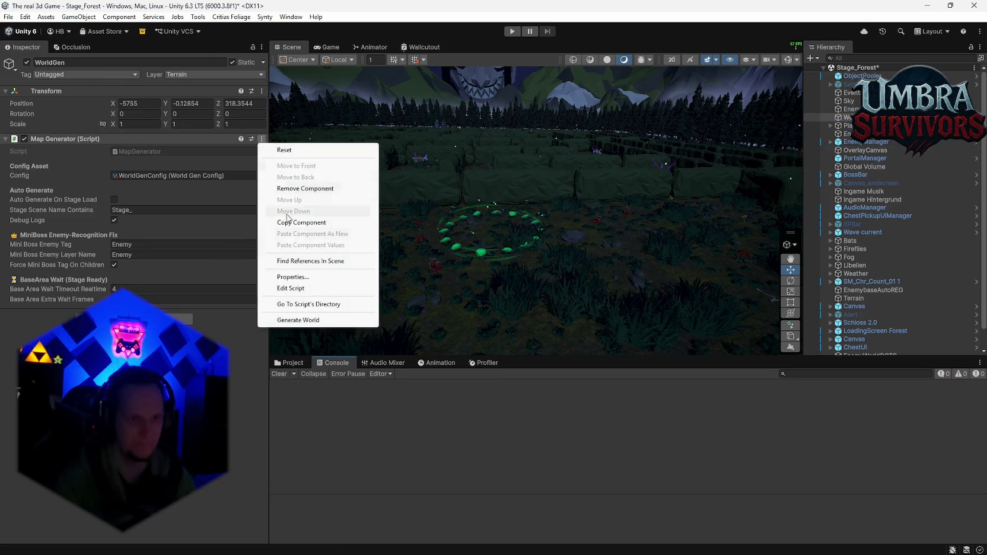
{"action": "left_click", "coordinate": [285, 321]}
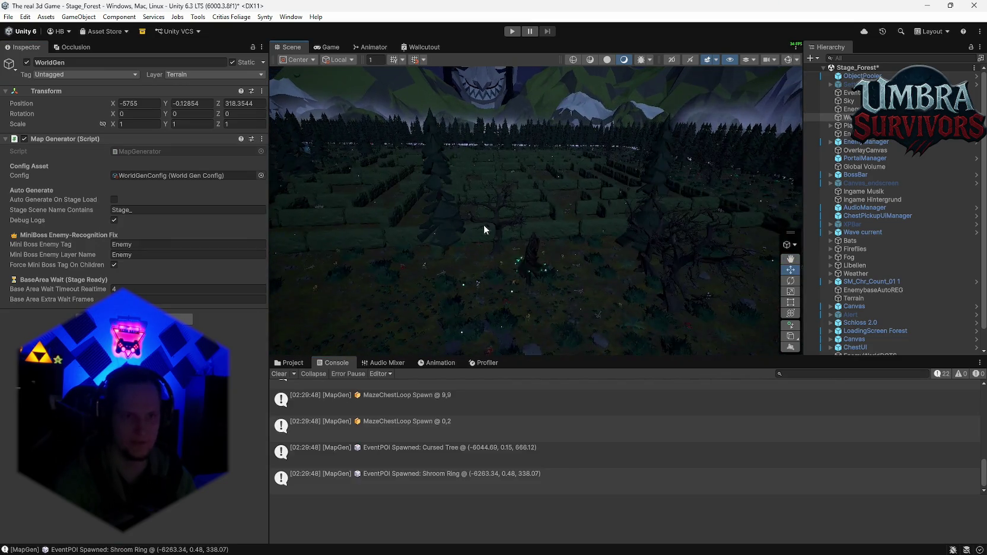
{"action": "mouse_move", "coordinate": [588, 214]}
{"action": "left_mouse_down"}
{"action": "mouse_move", "coordinate": [557, 289]}
{"action": "mouse_move", "coordinate": [606, 293]}
{"action": "mouse_move", "coordinate": [529, 195]}
{"action": "mouse_move", "coordinate": [595, 195]}
{"action": "mouse_move", "coordinate": [539, 276]}
{"action": "mouse_move", "coordinate": [555, 315]}
{"action": "mouse_move", "coordinate": [544, 349]}
{"action": "left_mouse_up"}
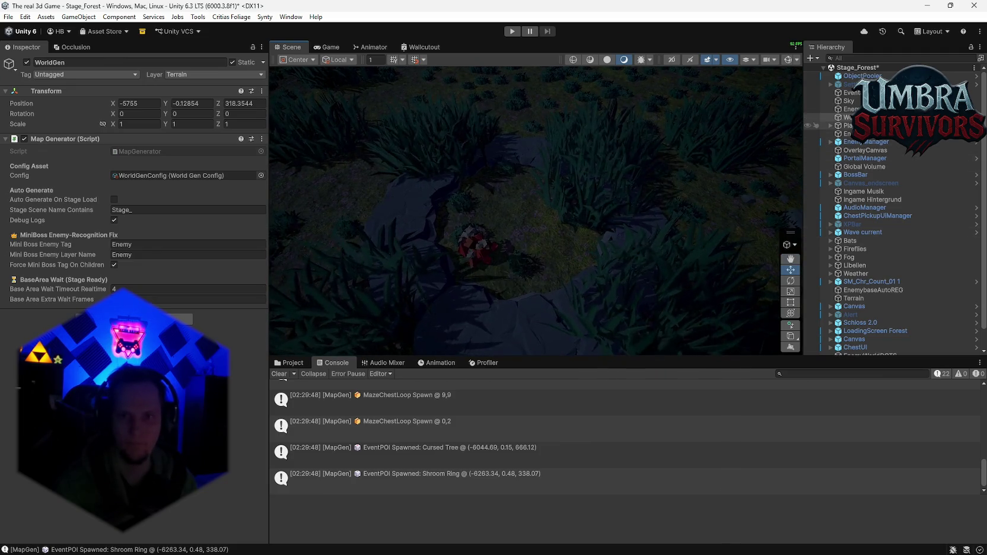
Step: Frame PlayGround in the Scene view, then focus ObjectPooler to show its FireBall pool settings
{"action": "double_click", "coordinate": [890, 125]}
{"action": "key", "text": "q"}
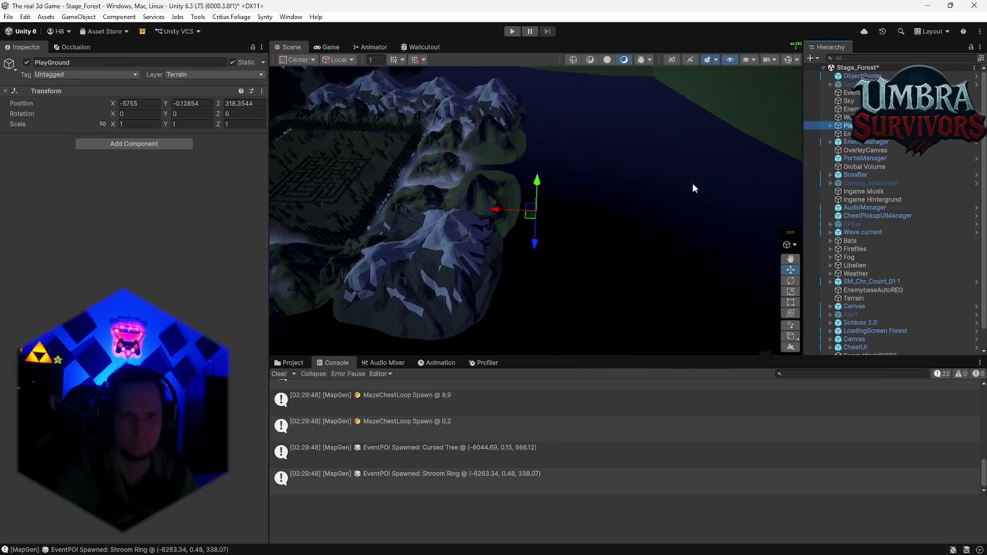
{"action": "key", "text": "Up"}
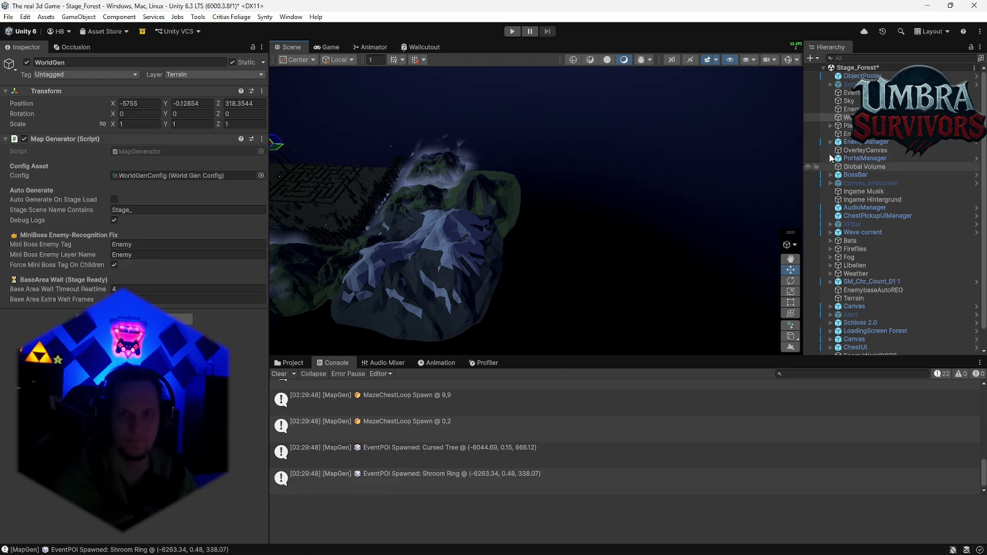
{"action": "double_click", "coordinate": [862, 76]}
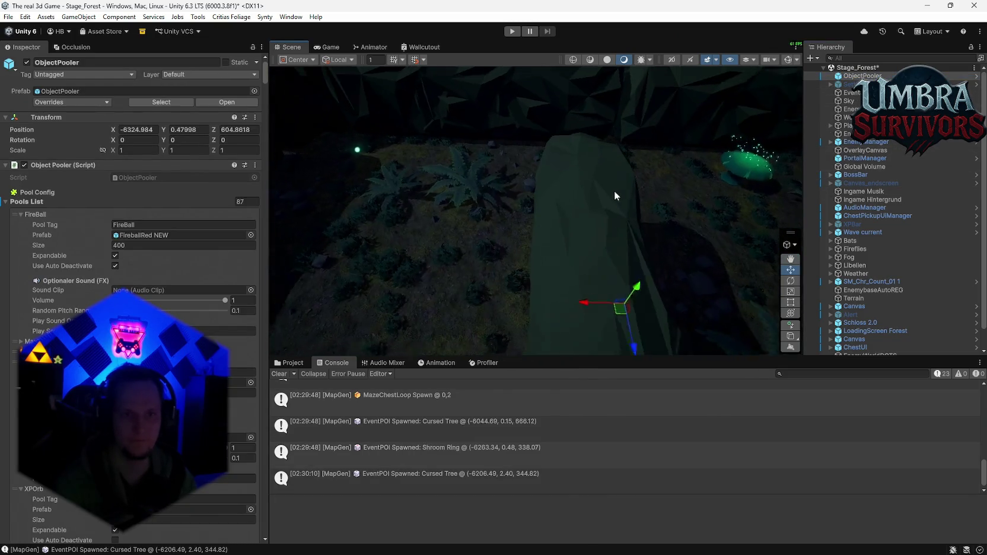
Step: Orbit the Scene view from a wide maze overview up toward the castle and sky
{"action": "mouse_move", "coordinate": [583, 197]}
{"action": "left_mouse_down"}
{"action": "mouse_move", "coordinate": [447, 106]}
{"action": "mouse_move", "coordinate": [303, 118]}
{"action": "mouse_move", "coordinate": [240, 214]}
{"action": "left_mouse_up"}
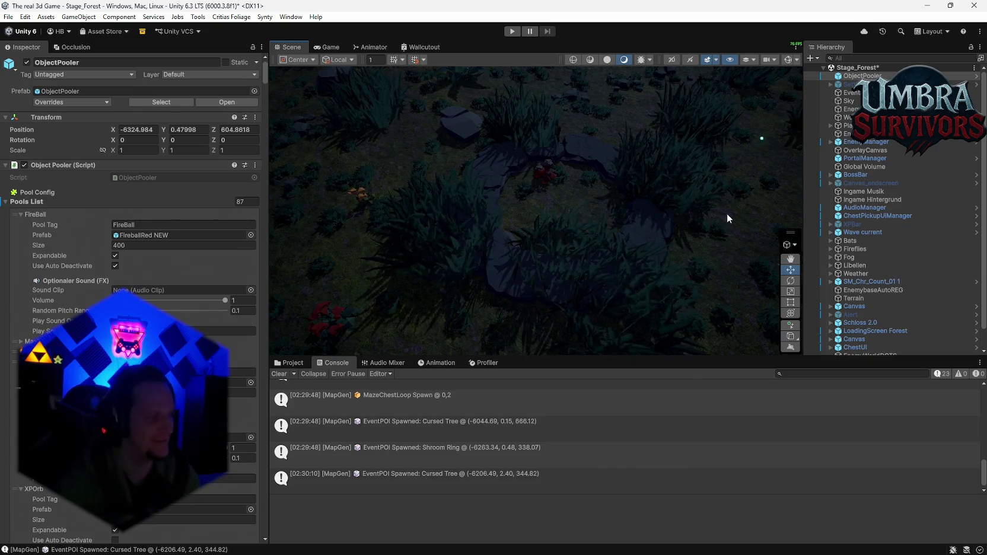
{"action": "scroll", "coordinate": [861, 171], "scroll_direction": "down", "scroll_amount": 2}
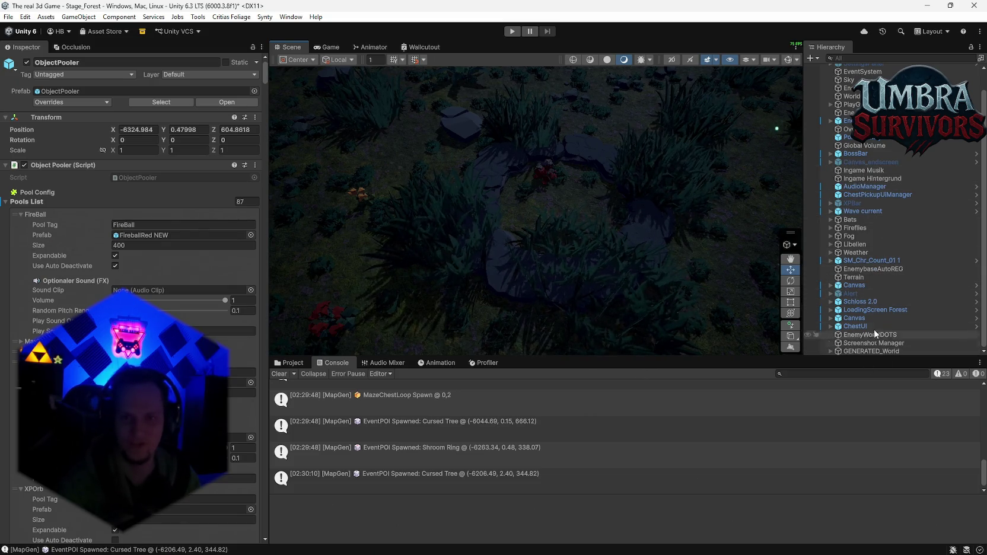
{"action": "scroll", "coordinate": [872, 332], "scroll_direction": "up", "scroll_amount": 2}
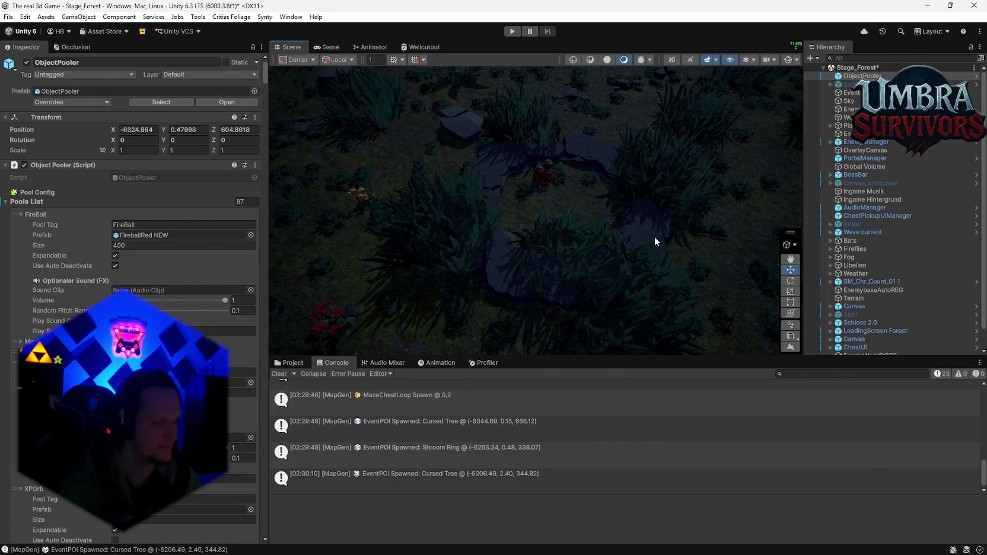
{"action": "mouse_move", "coordinate": [657, 182]}
{"action": "left_mouse_down"}
{"action": "mouse_move", "coordinate": [679, 77]}
{"action": "mouse_move", "coordinate": [415, 178]}
{"action": "mouse_move", "coordinate": [451, 181]}
{"action": "mouse_move", "coordinate": [644, 271]}
{"action": "mouse_move", "coordinate": [711, 249]}
{"action": "mouse_move", "coordinate": [755, 249]}
{"action": "left_mouse_up"}
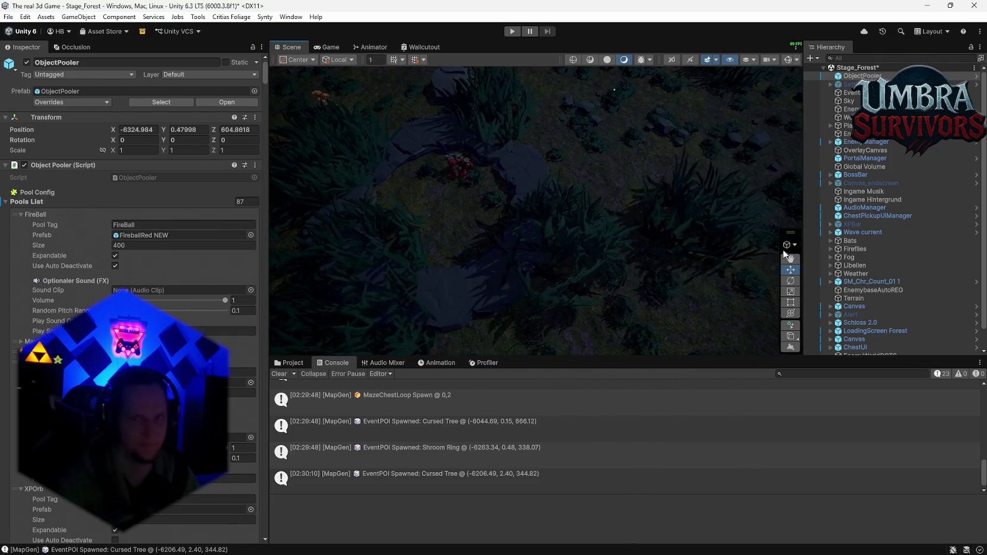
{"action": "scroll", "coordinate": [863, 287], "scroll_direction": "down", "scroll_amount": 1}
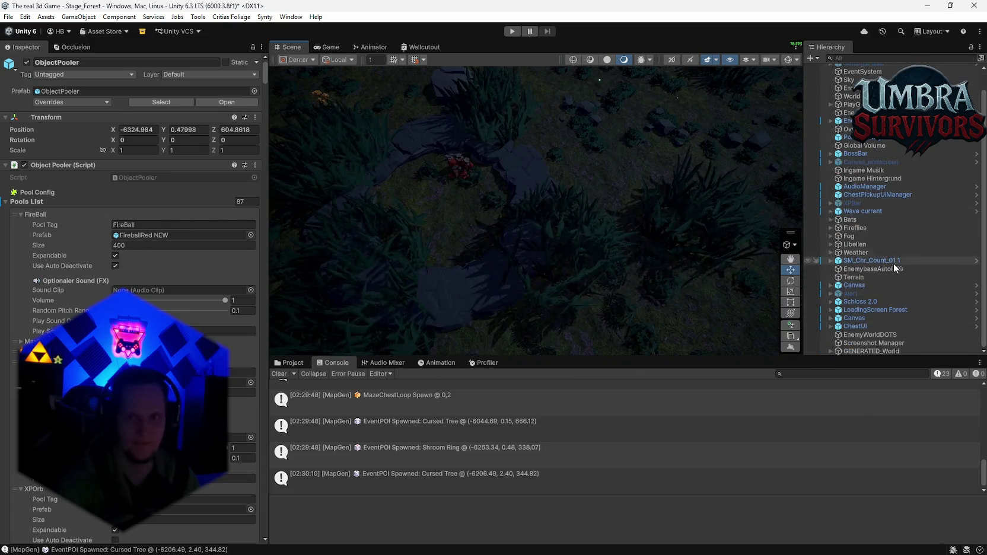
{"action": "scroll", "coordinate": [882, 237], "scroll_direction": "up", "scroll_amount": 1}
Step: Scroll through the EnemyManager's wave settings, then reselect WorldGen
{"action": "left_click", "coordinate": [866, 142]}
{"action": "scroll", "coordinate": [198, 319], "scroll_direction": "down", "scroll_amount": 10}
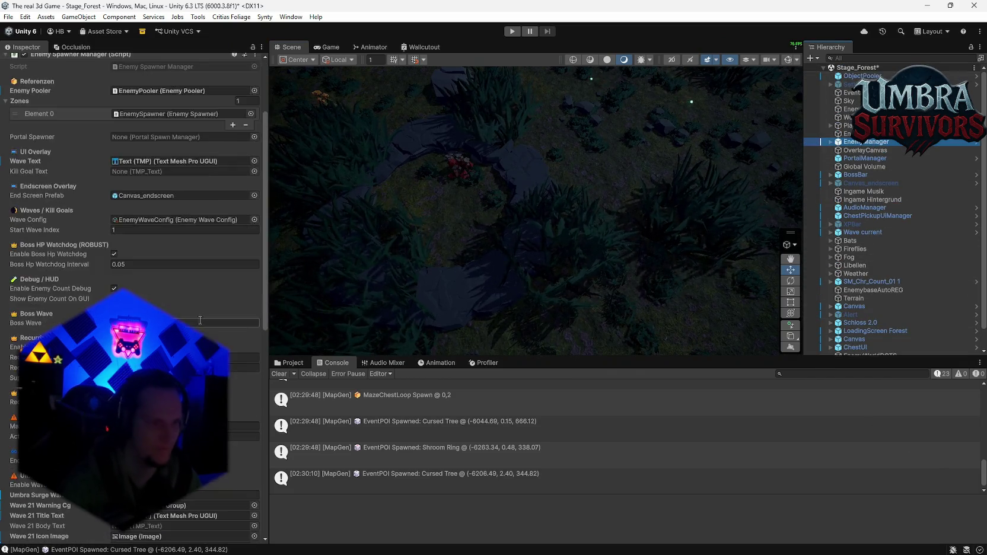
{"action": "scroll", "coordinate": [198, 319], "scroll_direction": "down", "scroll_amount": 10}
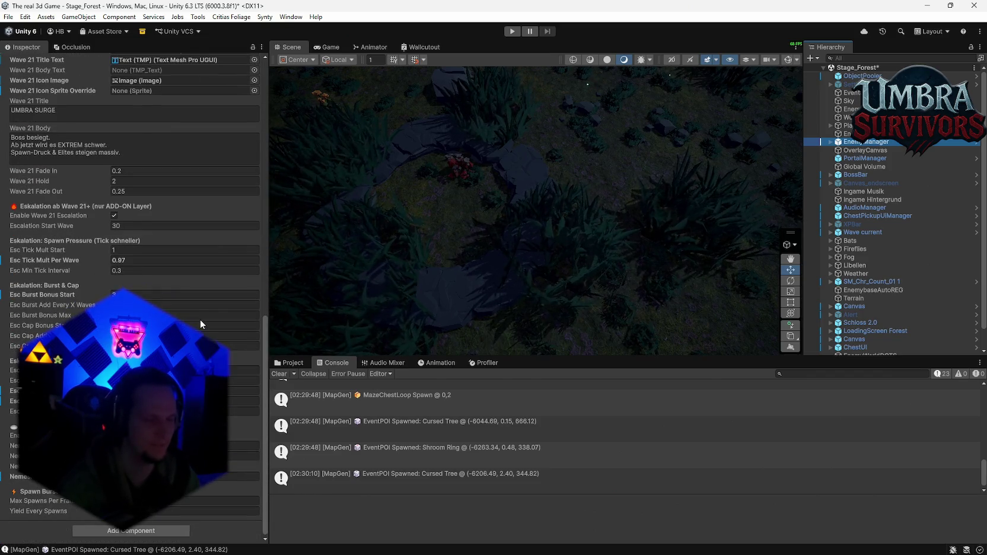
{"action": "scroll", "coordinate": [200, 319], "scroll_direction": "up", "scroll_amount": 10}
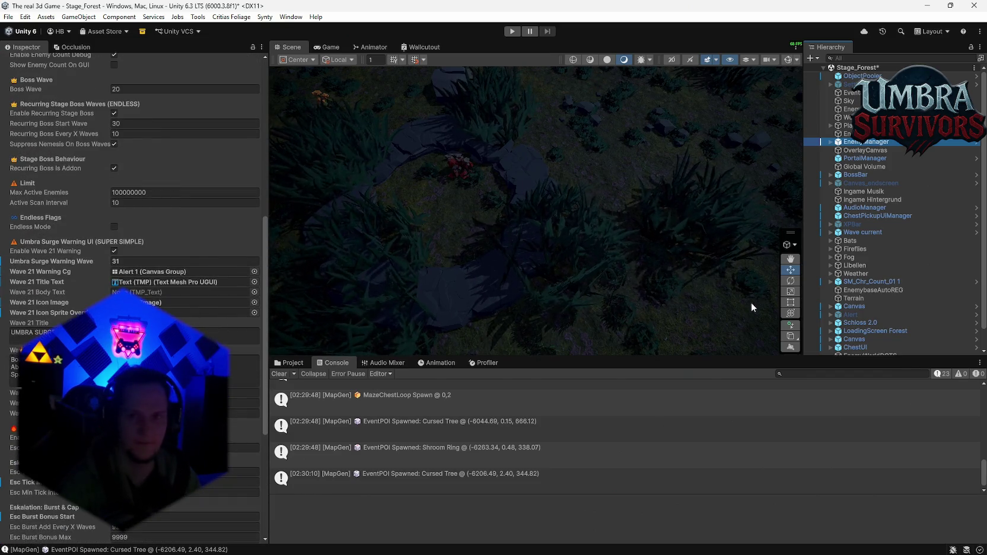
{"action": "left_click", "coordinate": [847, 117]}
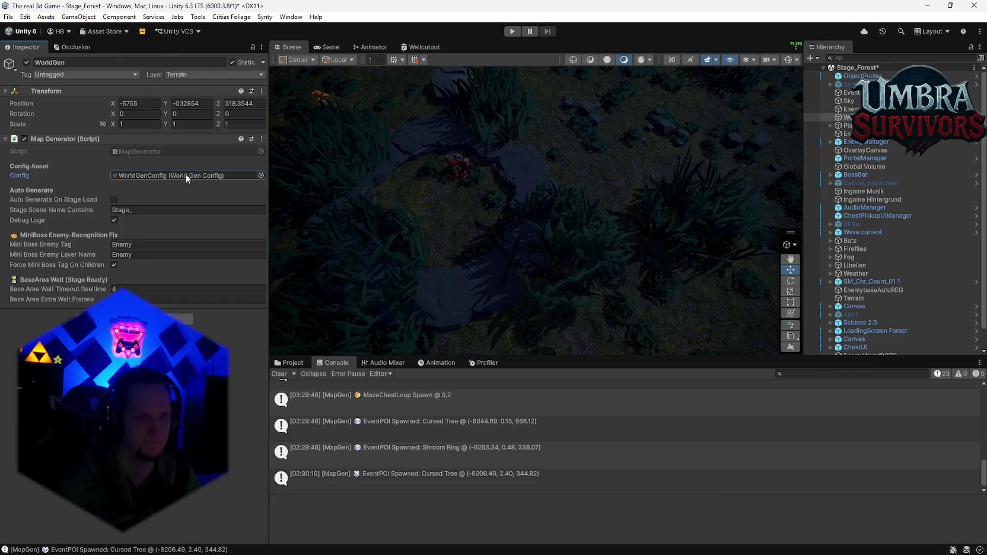
Step: Ping the WorldGenConfig asset in the Project window and scroll through its maze, cave and POI settings
{"action": "left_click", "coordinate": [296, 365]}
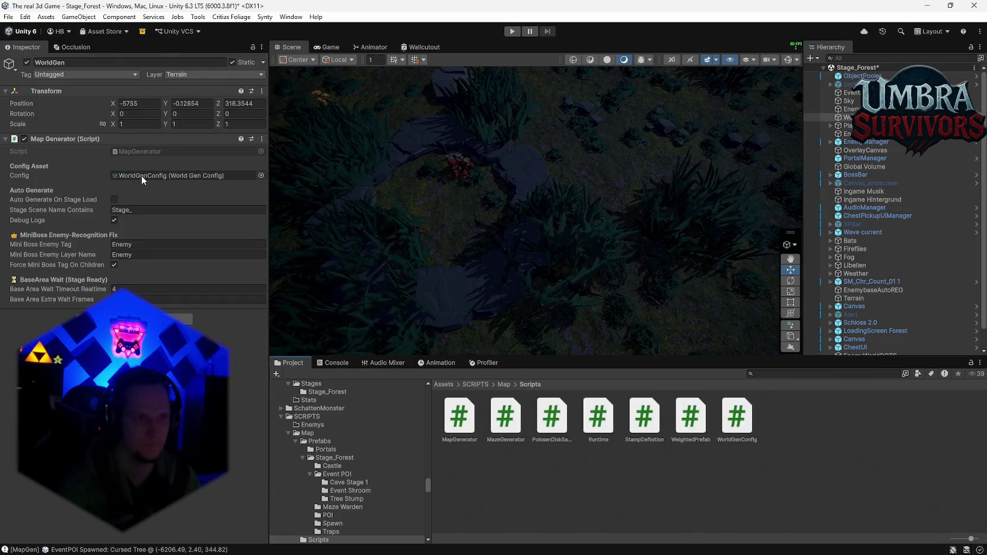
{"action": "double_click", "coordinate": [141, 175]}
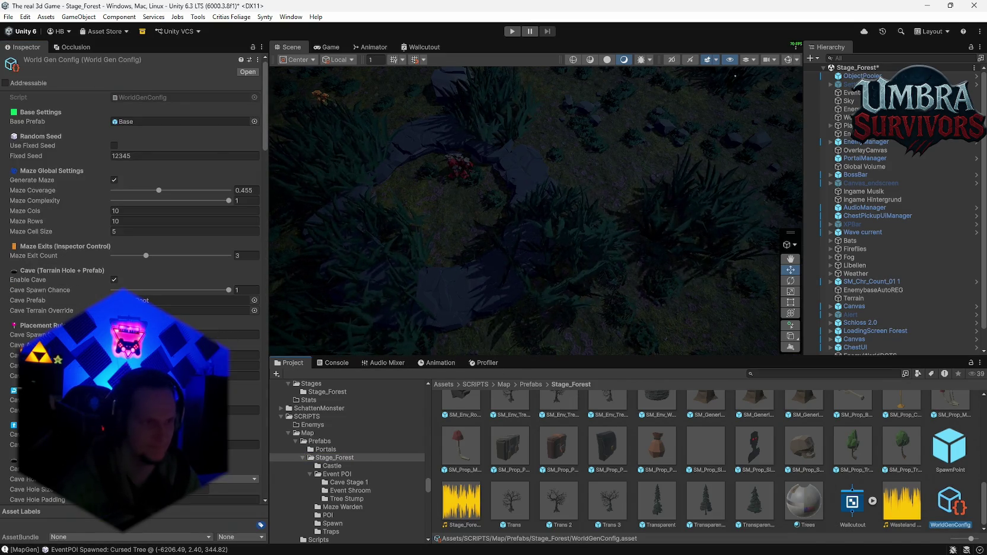
{"action": "mouse_move", "coordinate": [528, 291]}
{"action": "left_mouse_down"}
{"action": "mouse_move", "coordinate": [457, 297]}
{"action": "mouse_move", "coordinate": [498, 291]}
{"action": "left_mouse_up"}
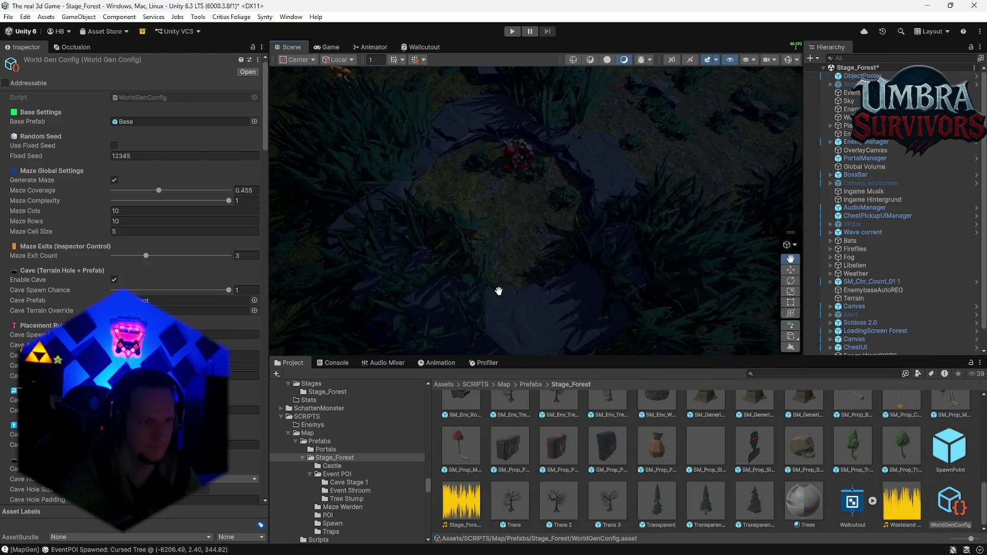
{"action": "scroll", "coordinate": [178, 207], "scroll_direction": "down", "scroll_amount": 3}
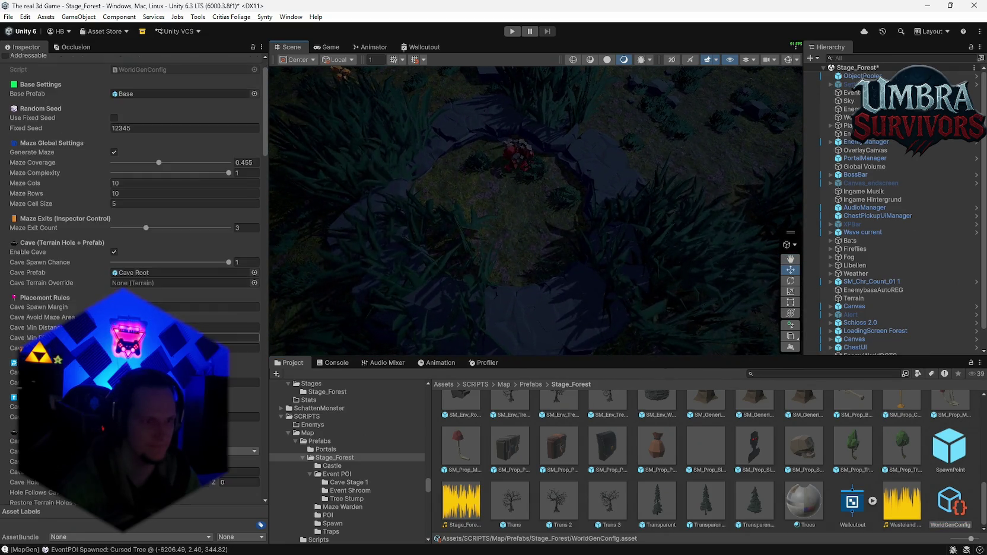
{"action": "scroll", "coordinate": [177, 267], "scroll_direction": "down", "scroll_amount": 3}
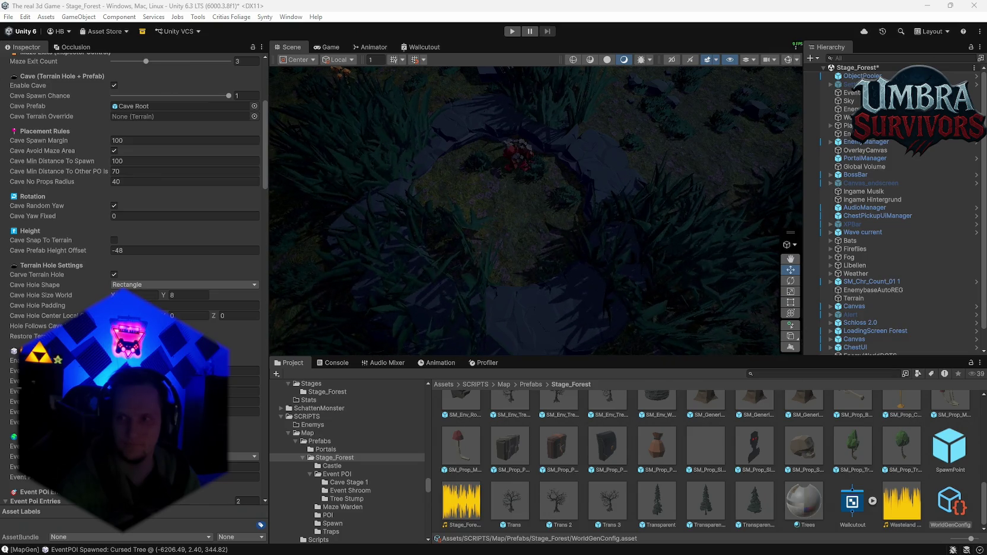
{"action": "scroll", "coordinate": [133, 178], "scroll_direction": "down", "scroll_amount": 10}
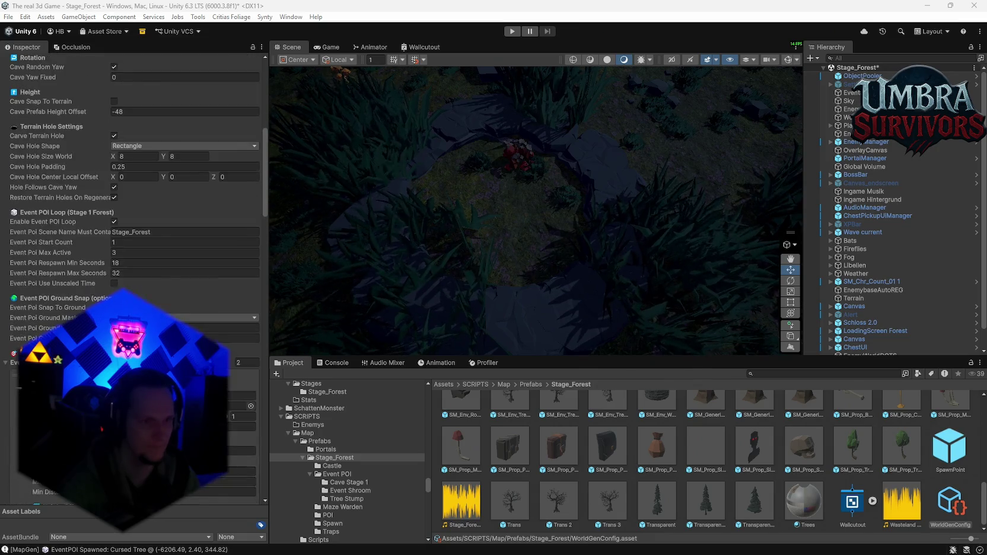
{"action": "scroll", "coordinate": [134, 178], "scroll_direction": "down", "scroll_amount": 15}
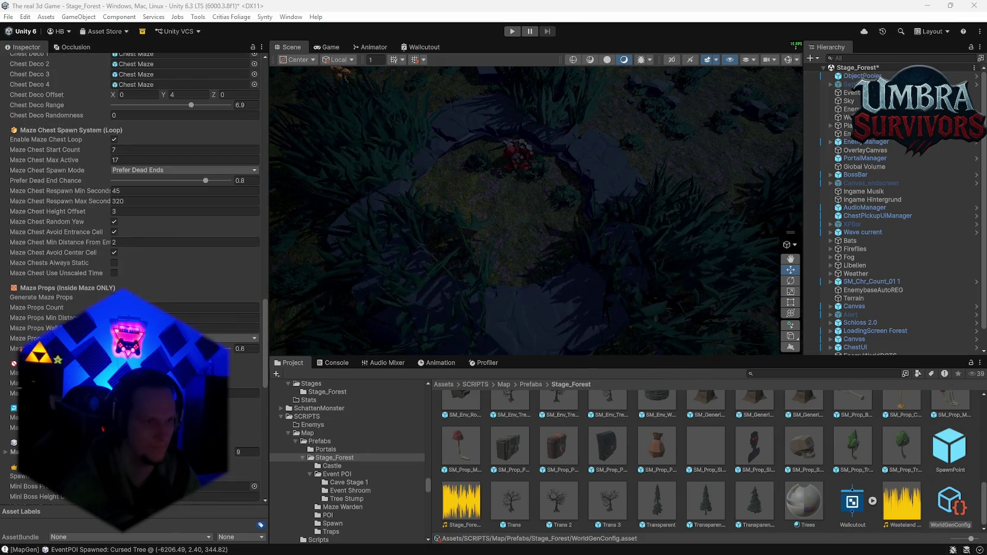
{"action": "scroll", "coordinate": [234, 432], "scroll_direction": "down", "scroll_amount": 15}
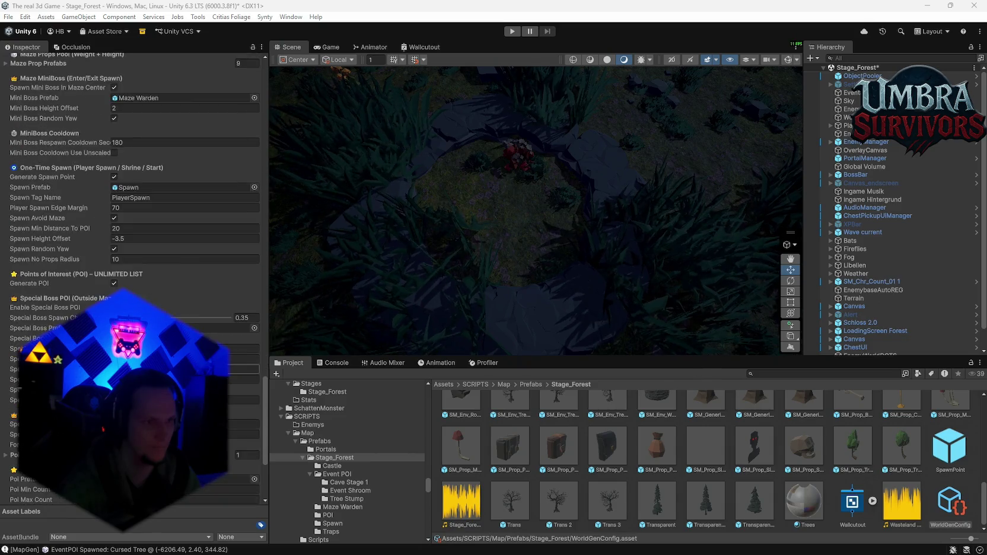
{"action": "left_click_drag", "start_coordinate": [266, 464], "coordinate": [278, 130]}
Step: Browse the New Terrain candidates for Cave Terrain Override, leave it None, and show the Console
{"action": "left_click", "coordinate": [254, 244]}
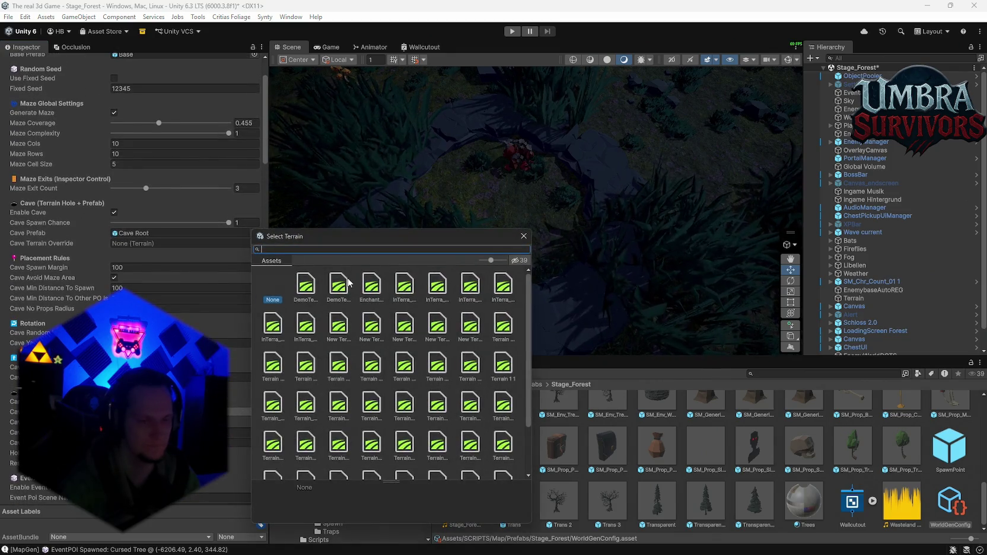
{"action": "left_click", "coordinate": [523, 239]}
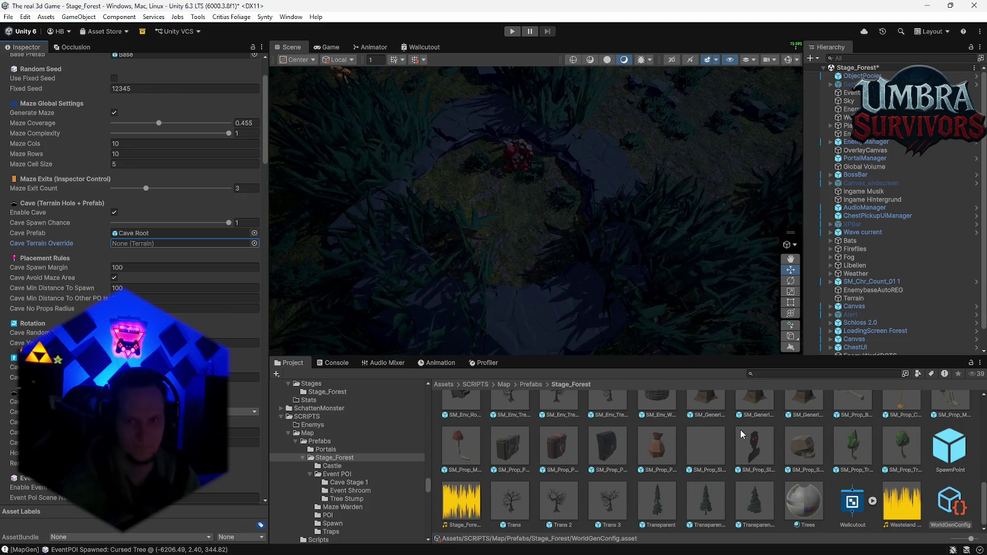
{"action": "scroll", "coordinate": [769, 470], "scroll_direction": "up", "scroll_amount": 3}
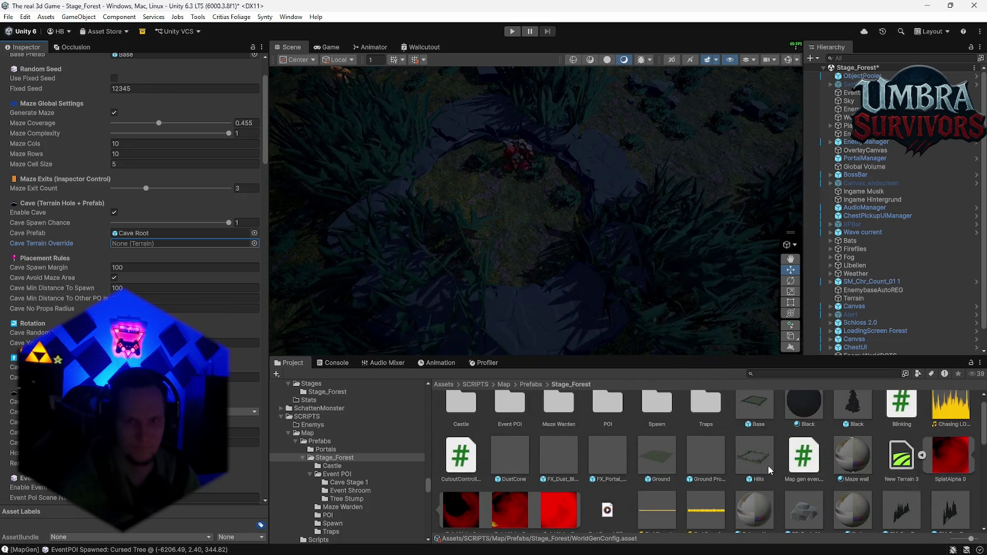
{"action": "left_click", "coordinate": [254, 243]}
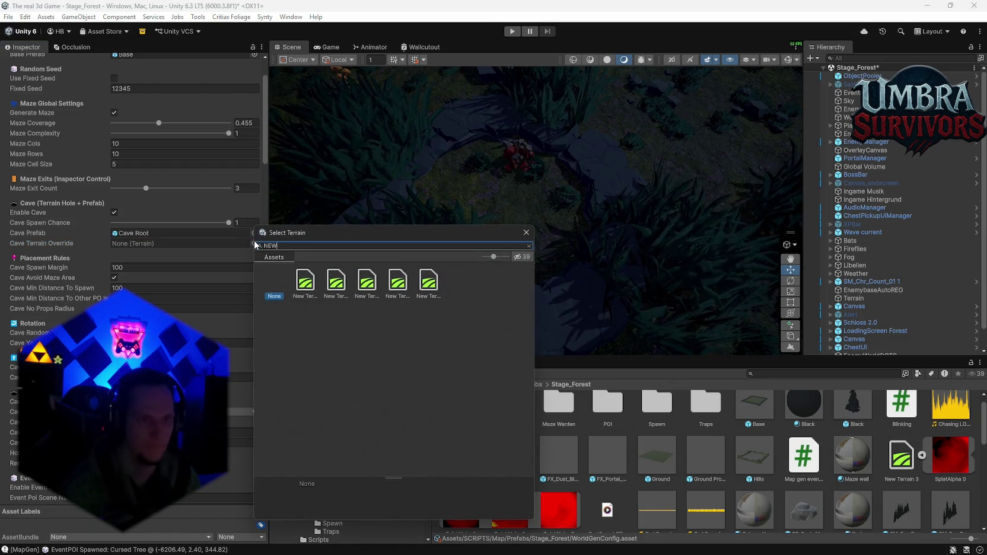
{"action": "left_click", "coordinate": [328, 289]}
{"action": "left_click", "coordinate": [367, 285]}
{"action": "left_click", "coordinate": [397, 285]}
{"action": "left_click", "coordinate": [428, 287]}
{"action": "key", "text": "Escape"}
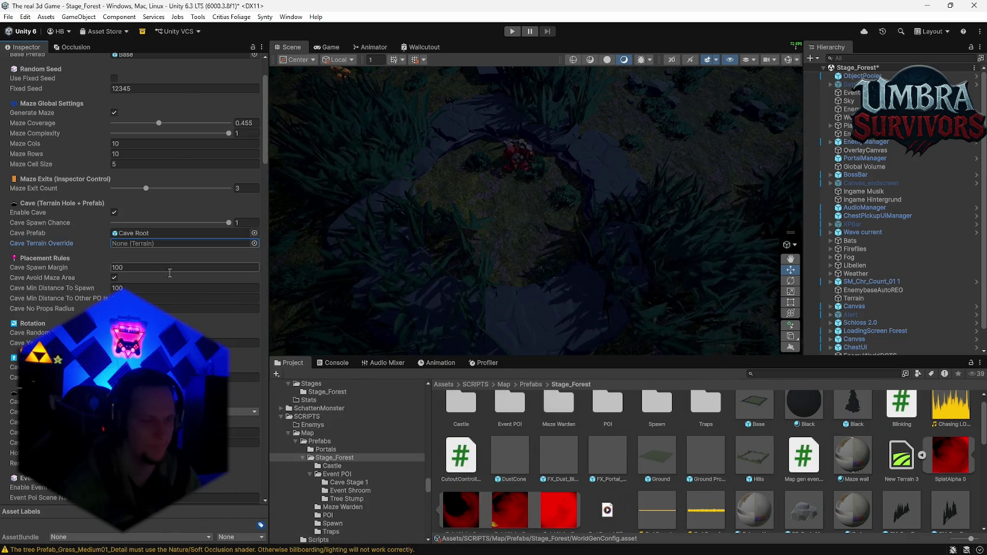
{"action": "left_click", "coordinate": [331, 363]}
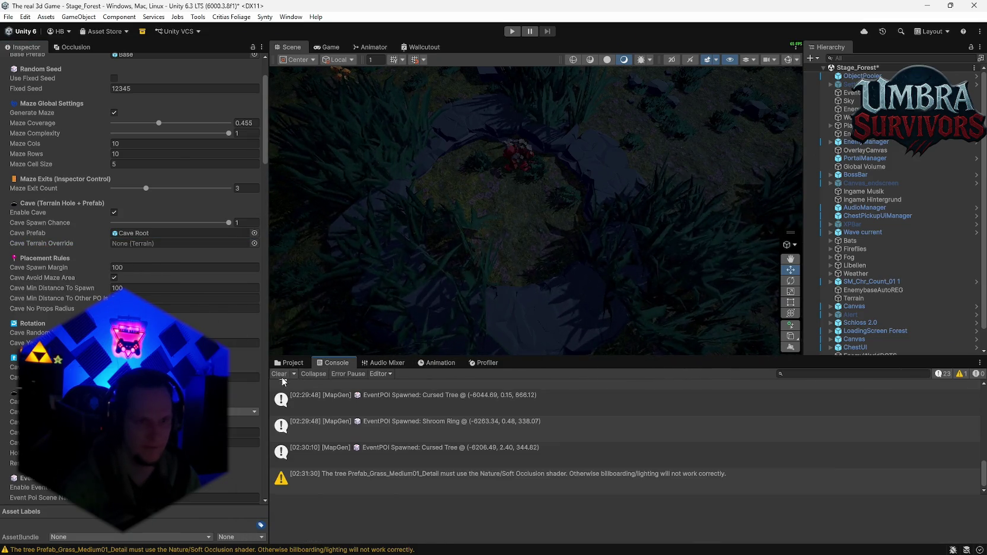
Step: Clear the Console log and select WorldGen to view its Map Generator
{"action": "left_click", "coordinate": [279, 373]}
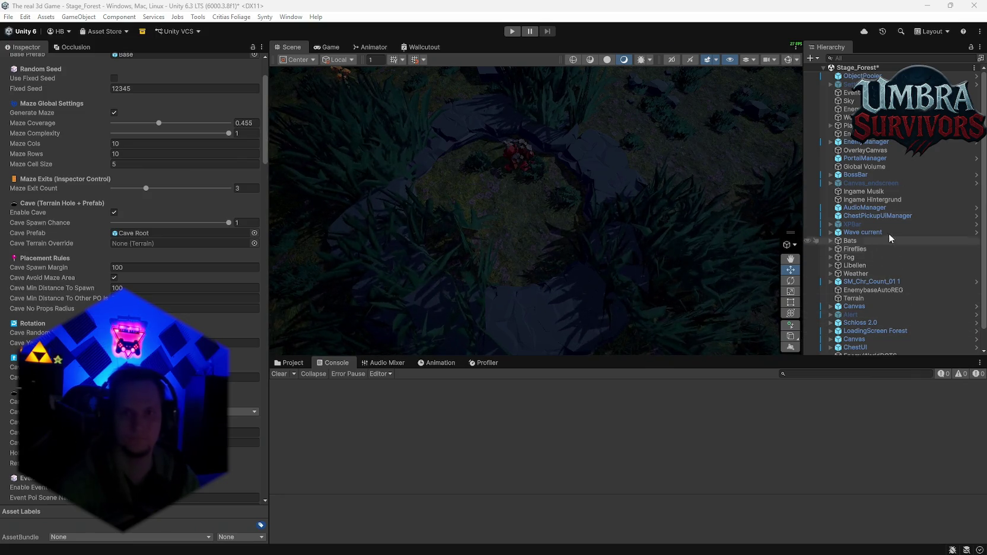
{"action": "left_click", "coordinate": [846, 117]}
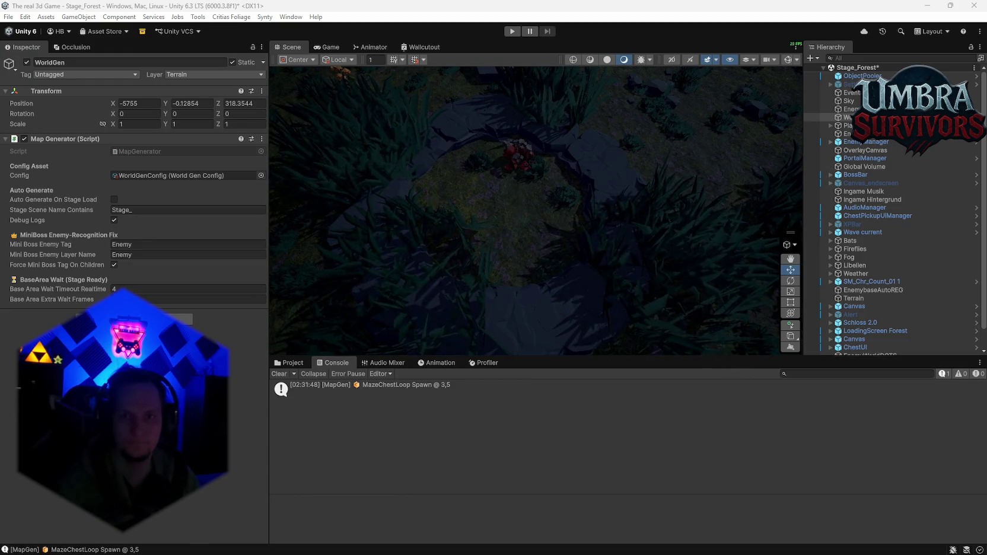
Step: Open WorldGenConfig from Stage_Forest to view its 10×10 maze, cell size 5 and Cave Root settings
{"action": "left_click", "coordinate": [847, 125]}
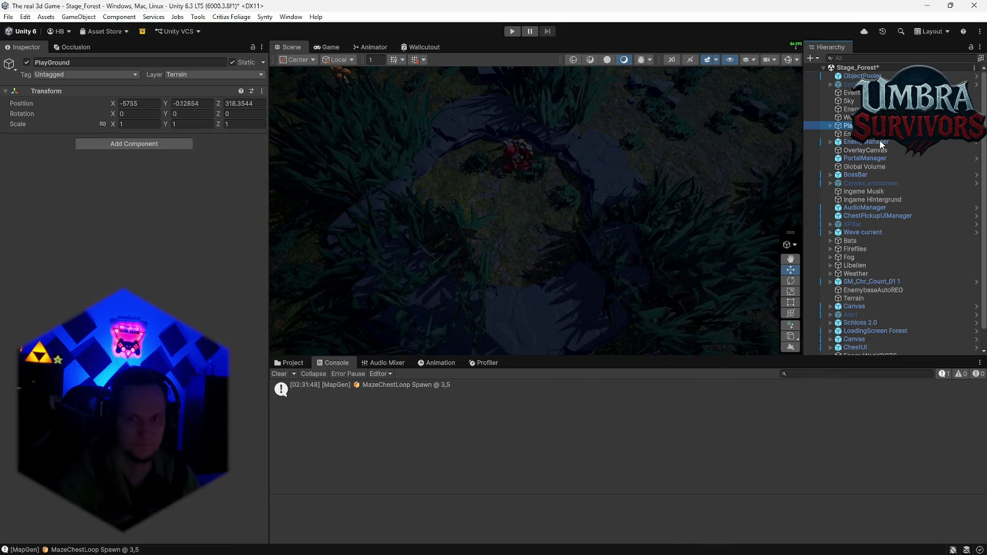
{"action": "left_click", "coordinate": [386, 222]}
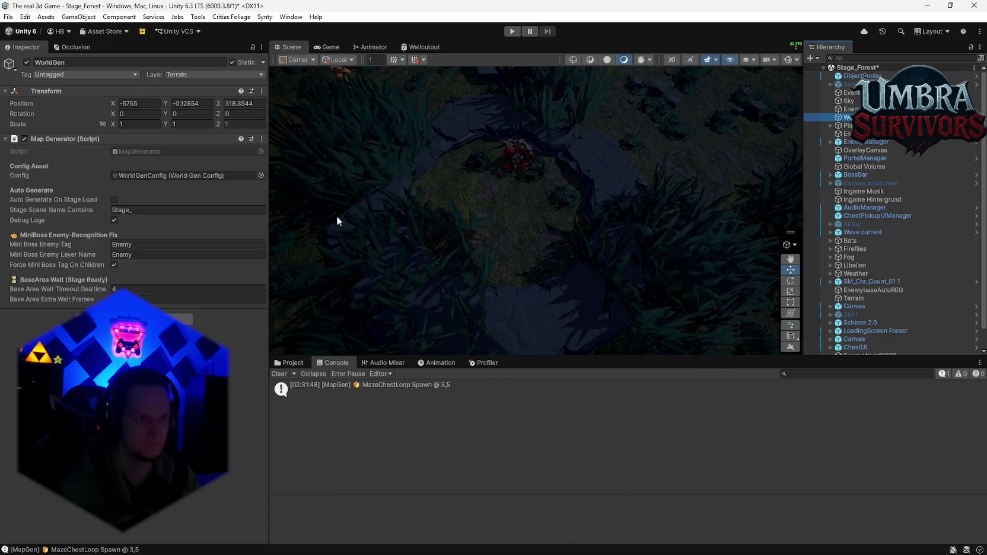
{"action": "left_click", "coordinate": [164, 174]}
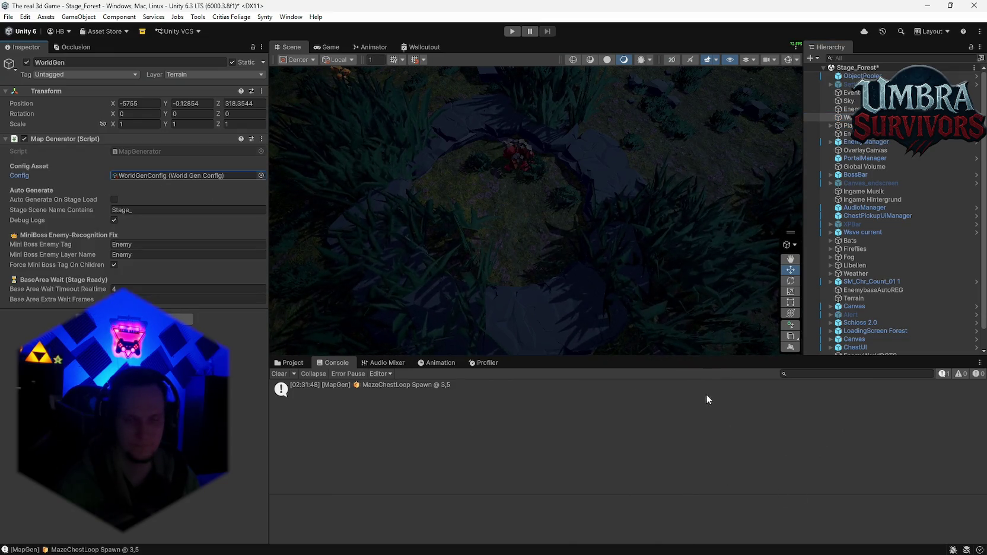
{"action": "left_click", "coordinate": [296, 363]}
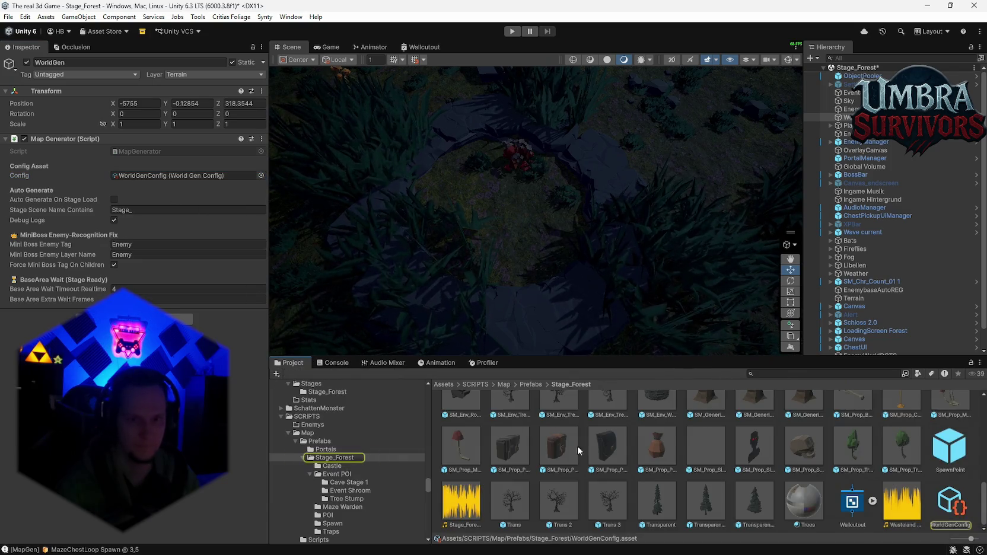
{"action": "left_click", "coordinate": [950, 502]}
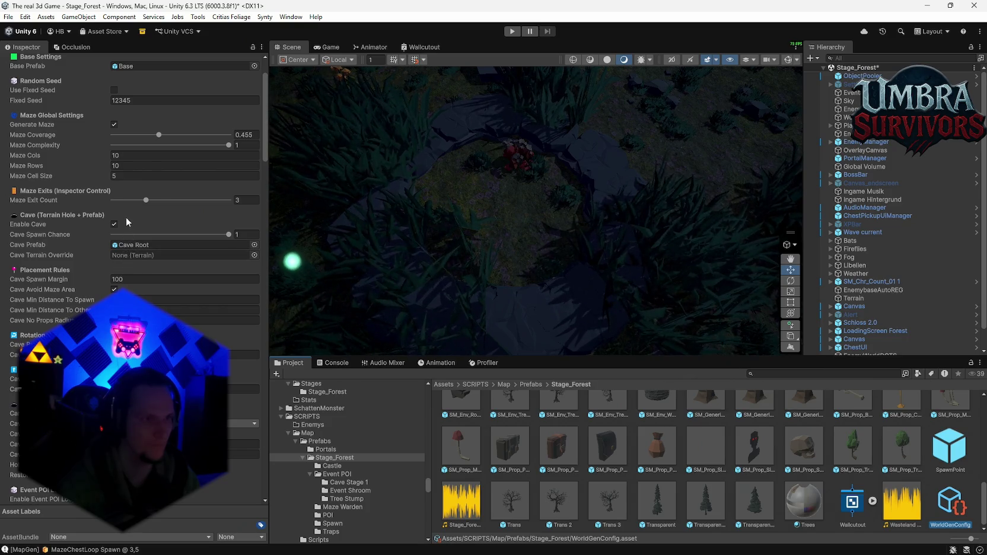
{"action": "scroll", "coordinate": [134, 289], "scroll_direction": "down", "scroll_amount": 2}
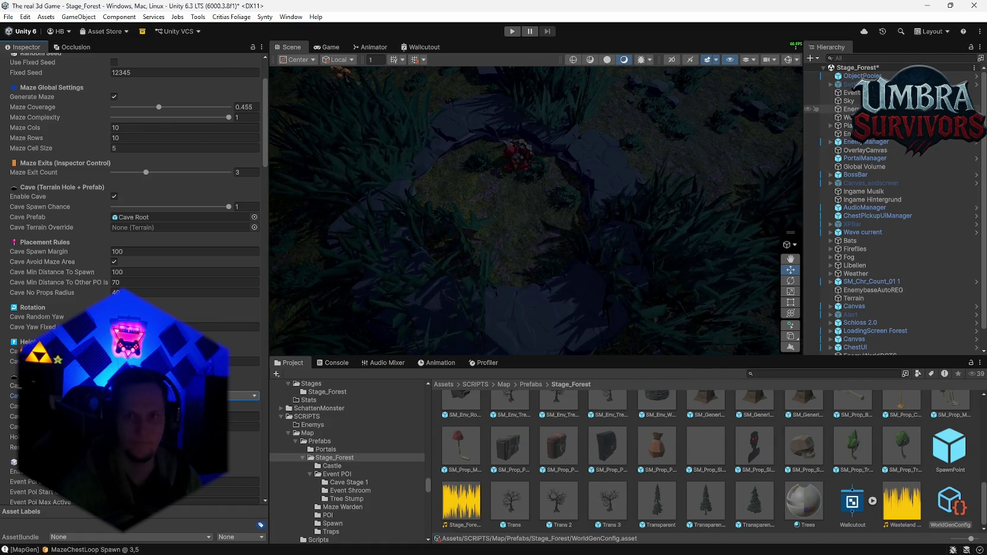
Step: Run Generate World on WorldGen's Map Generator and orbit over the new maze and foliage
{"action": "left_click", "coordinate": [848, 117]}
{"action": "left_click", "coordinate": [262, 139]}
{"action": "left_click", "coordinate": [306, 319]}
{"action": "mouse_move", "coordinate": [605, 188]}
{"action": "left_mouse_down"}
{"action": "mouse_move", "coordinate": [558, 146]}
{"action": "mouse_move", "coordinate": [580, 165]}
{"action": "mouse_move", "coordinate": [416, 172]}
{"action": "mouse_move", "coordinate": [443, 194]}
{"action": "mouse_move", "coordinate": [409, 156]}
{"action": "mouse_move", "coordinate": [375, 145]}
{"action": "mouse_move", "coordinate": [706, 130]}
{"action": "mouse_move", "coordinate": [367, 152]}
{"action": "left_mouse_up"}
{"action": "mouse_move", "coordinate": [213, 114]}
{"action": "left_mouse_down"}
{"action": "mouse_move", "coordinate": [198, 142]}
{"action": "mouse_move", "coordinate": [210, 209]}
{"action": "mouse_move", "coordinate": [147, 287]}
{"action": "mouse_move", "coordinate": [333, 269]}
{"action": "mouse_move", "coordinate": [388, 244]}
{"action": "left_mouse_up"}
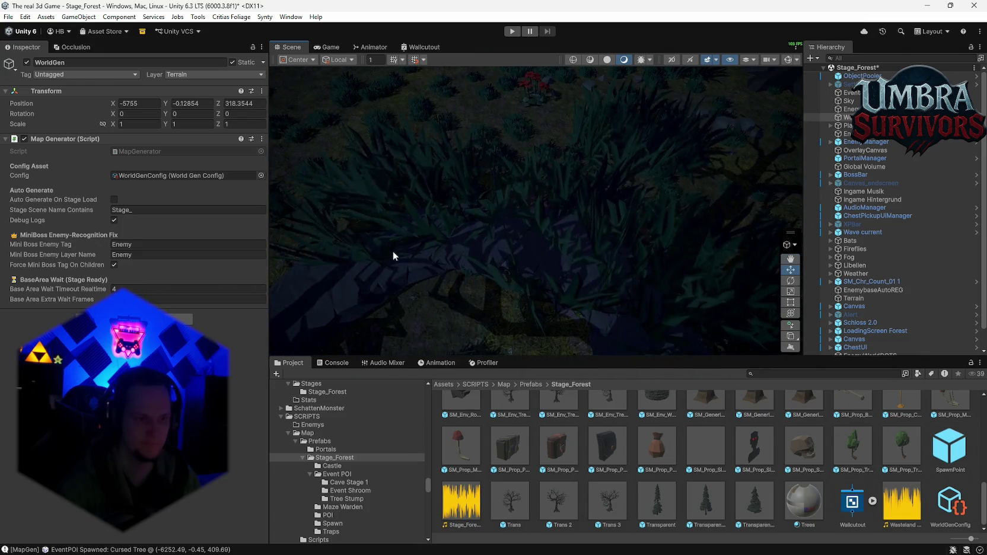
Step: Find the 'Cave gesetzt' log entry in the Console and snip a screenshot of it
{"action": "left_click", "coordinate": [334, 361]}
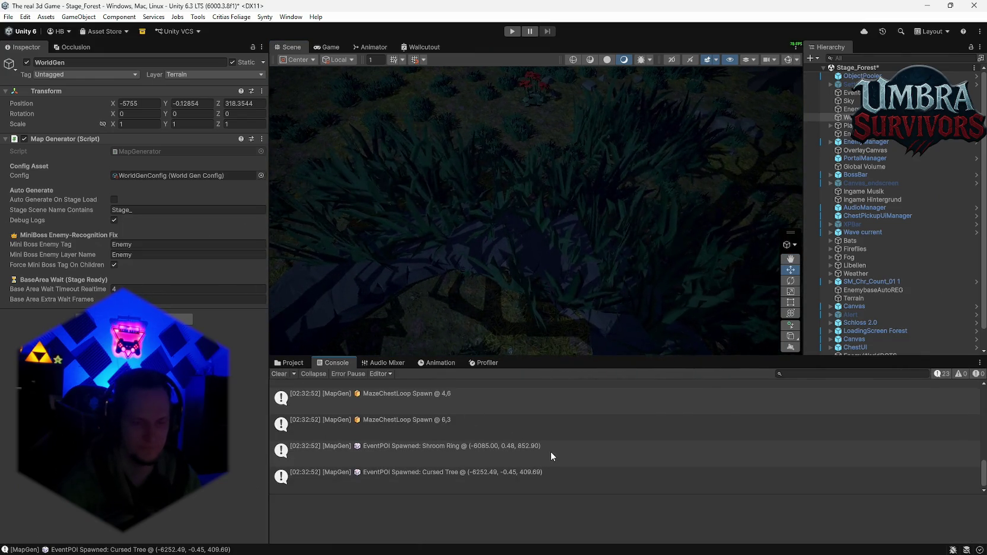
{"action": "scroll", "coordinate": [530, 469], "scroll_direction": "up", "scroll_amount": 1}
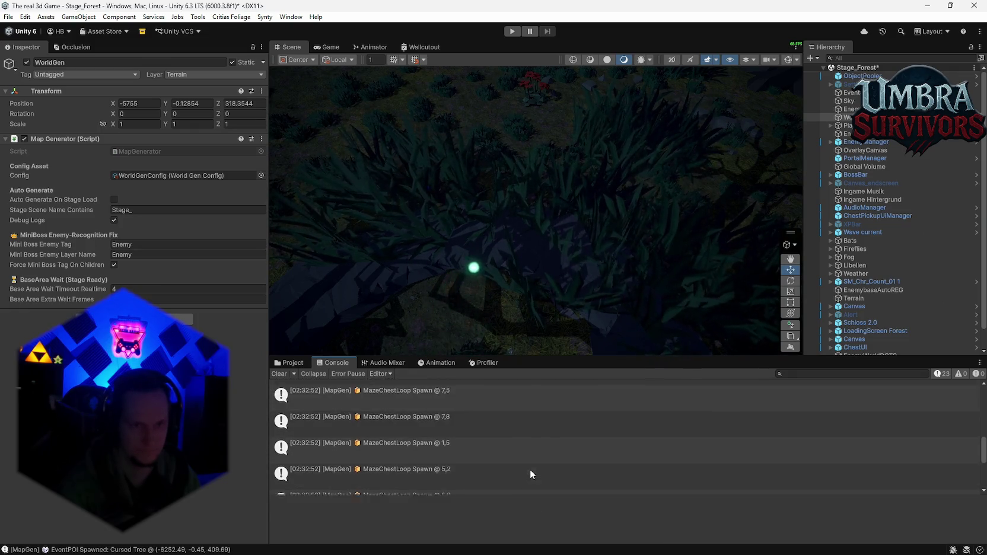
{"action": "scroll", "coordinate": [530, 469], "scroll_direction": "up", "scroll_amount": 3}
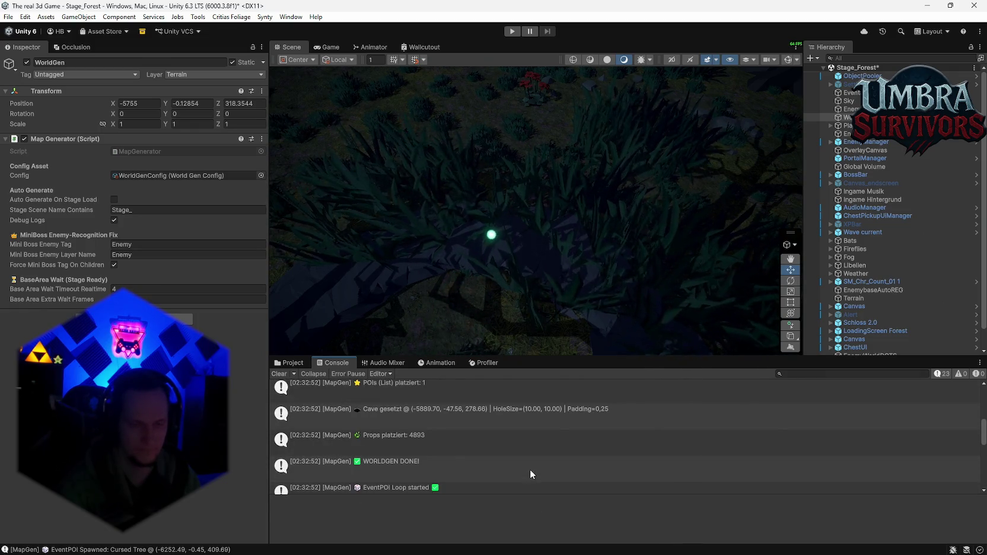
{"action": "scroll", "coordinate": [532, 466], "scroll_direction": "up", "scroll_amount": 1}
{"action": "left_click", "coordinate": [478, 443]}
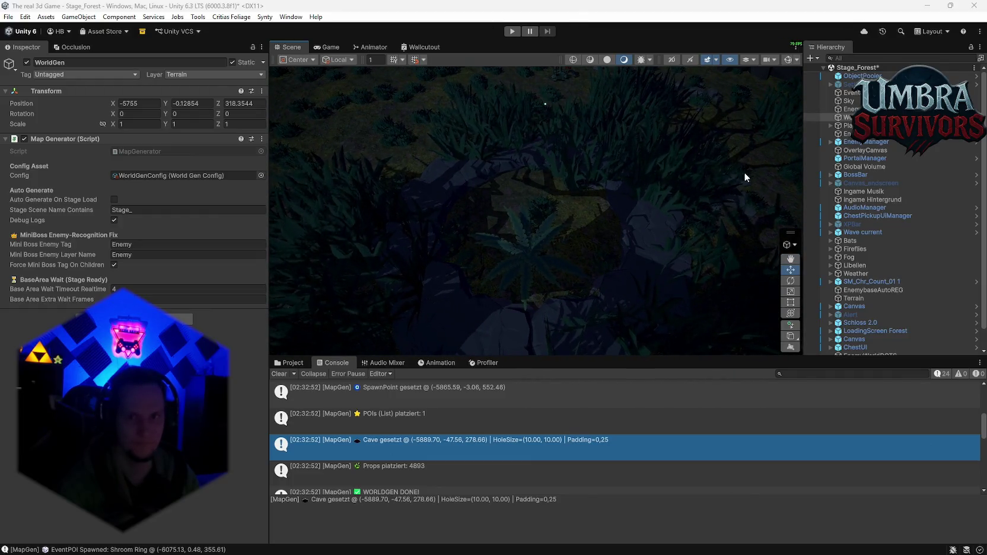
{"action": "key", "text": "shift+super+s"}
{"action": "left_click_drag", "start_coordinate": [0, 6], "coordinate": [761, 407]}
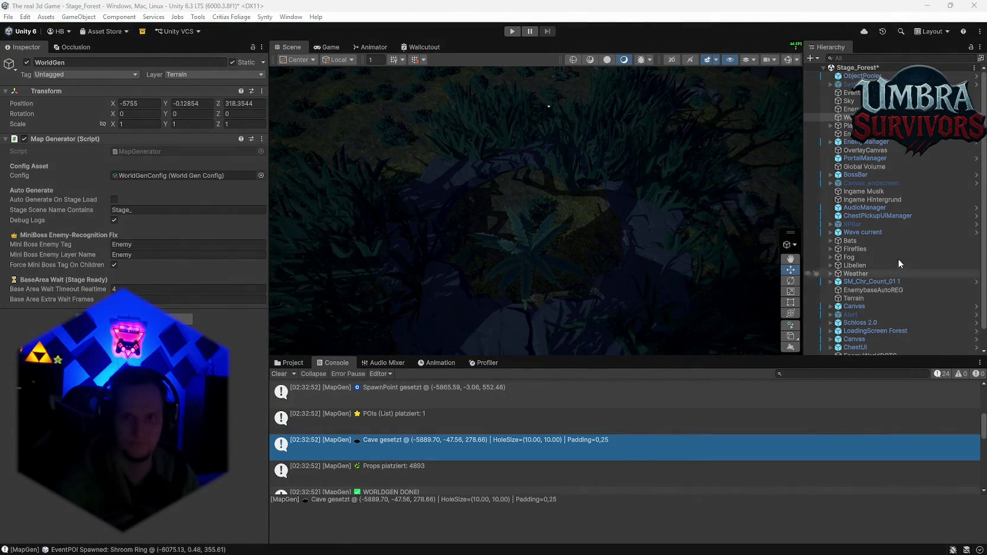
Step: Reselect WorldGen and bring up the WorldGenConfig asset's settings again
{"action": "left_click", "coordinate": [848, 126]}
{"action": "left_click", "coordinate": [848, 117]}
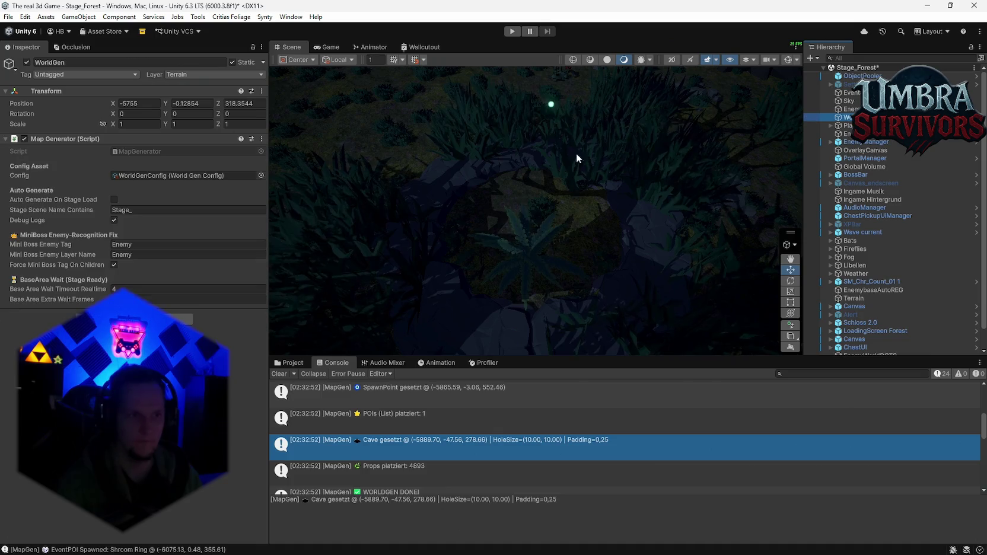
{"action": "left_click", "coordinate": [289, 363]}
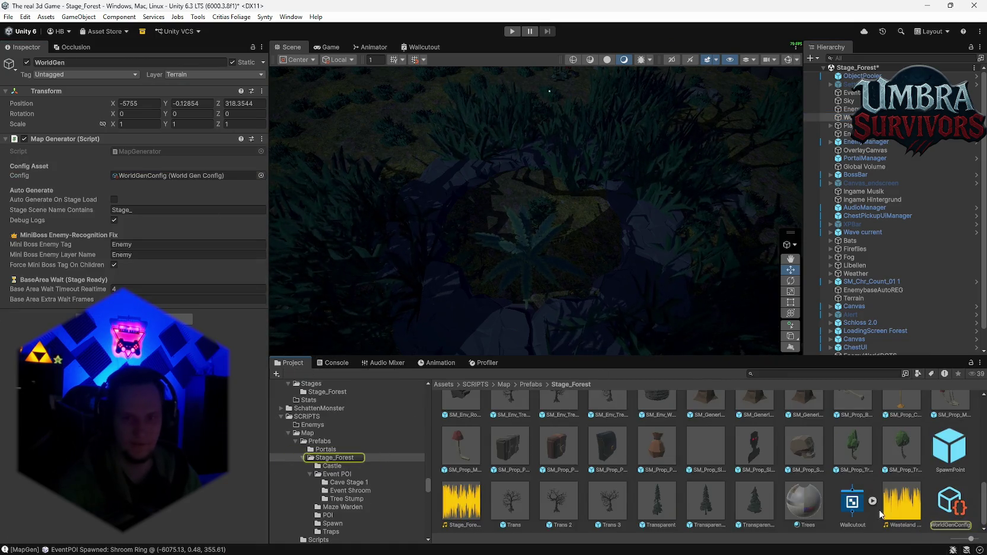
{"action": "scroll", "coordinate": [220, 326], "scroll_direction": "up", "scroll_amount": 3}
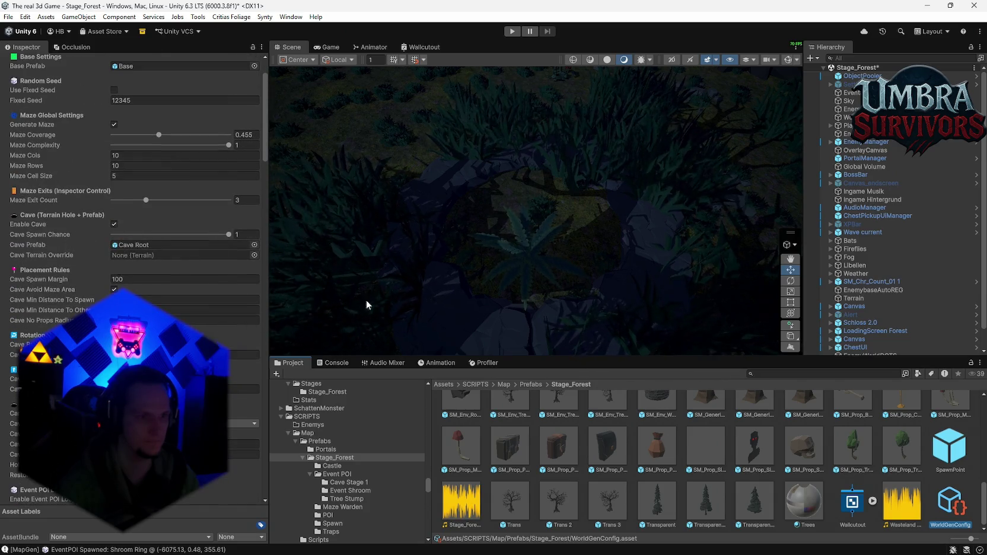
Step: Snip the WorldGenConfig Inspector and scroll to the Circle 10×10 cave hole settings
{"action": "key", "text": "super+shift+s"}
{"action": "mouse_move", "coordinate": [292, 54]}
{"action": "left_mouse_down"}
{"action": "mouse_move", "coordinate": [172, 287]}
{"action": "mouse_move", "coordinate": [1, 549]}
{"action": "left_mouse_up"}
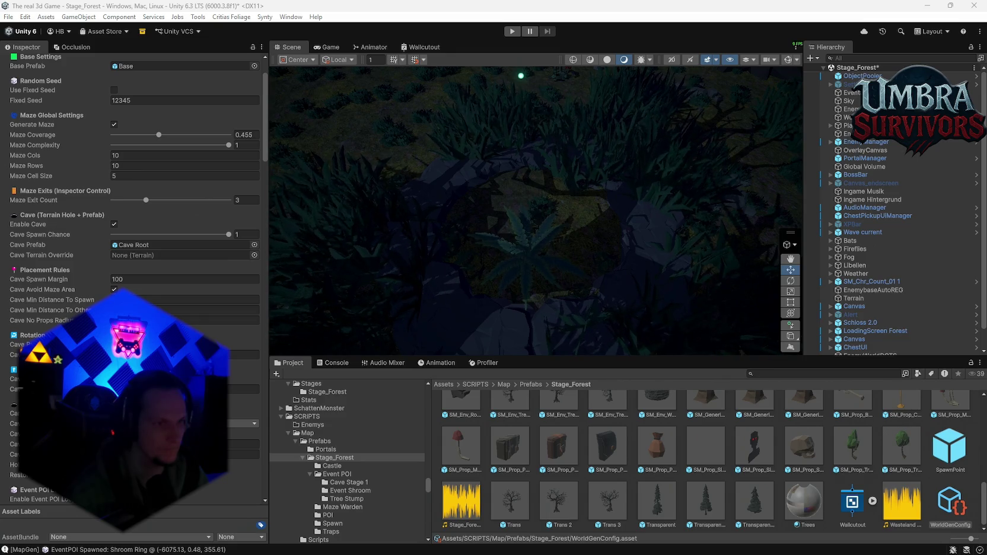
{"action": "scroll", "coordinate": [134, 279], "scroll_direction": "down", "scroll_amount": 7}
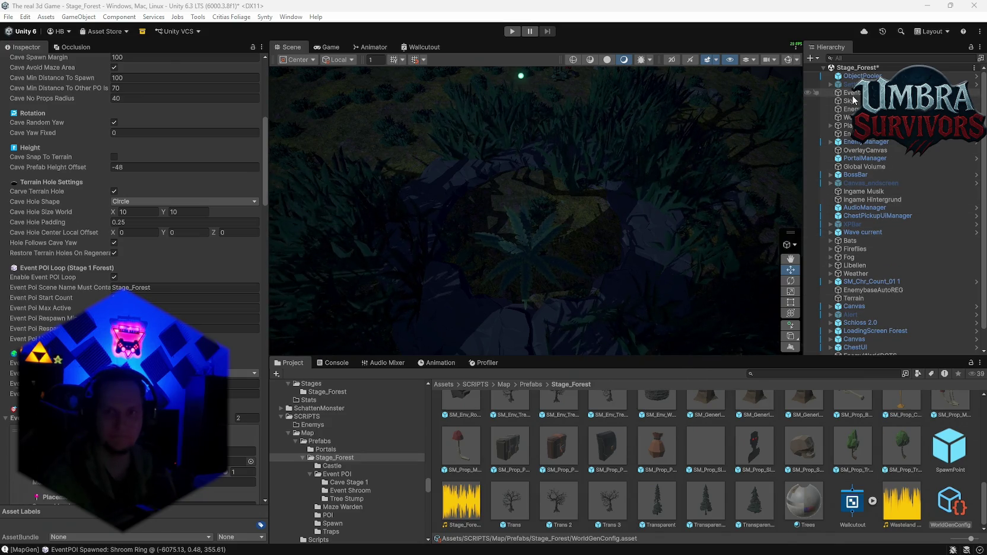
Step: Inspect the Terrain object's general settings by scrolling through its Inspector
{"action": "scroll", "coordinate": [871, 178], "scroll_direction": "down", "scroll_amount": 2}
{"action": "left_click", "coordinate": [857, 277]}
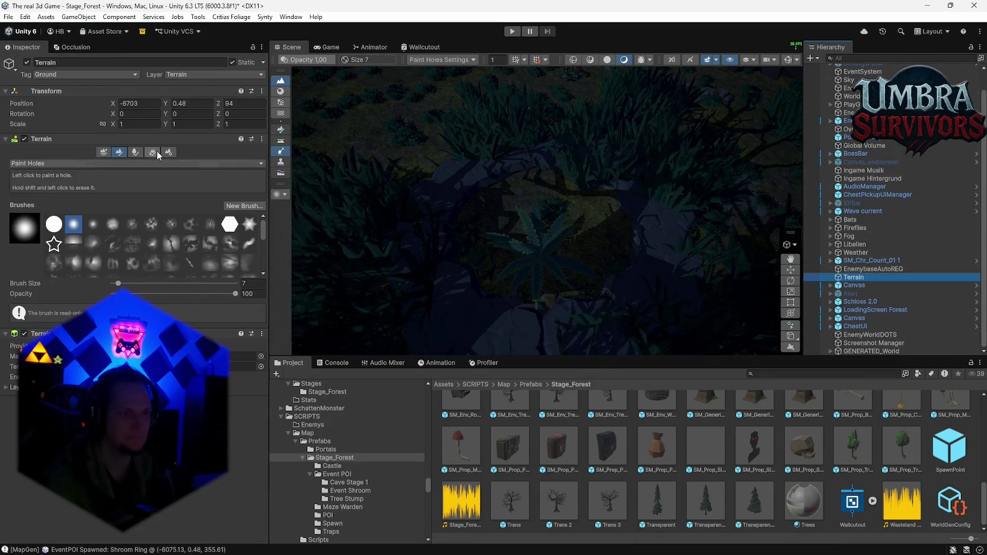
{"action": "left_click", "coordinate": [166, 152]}
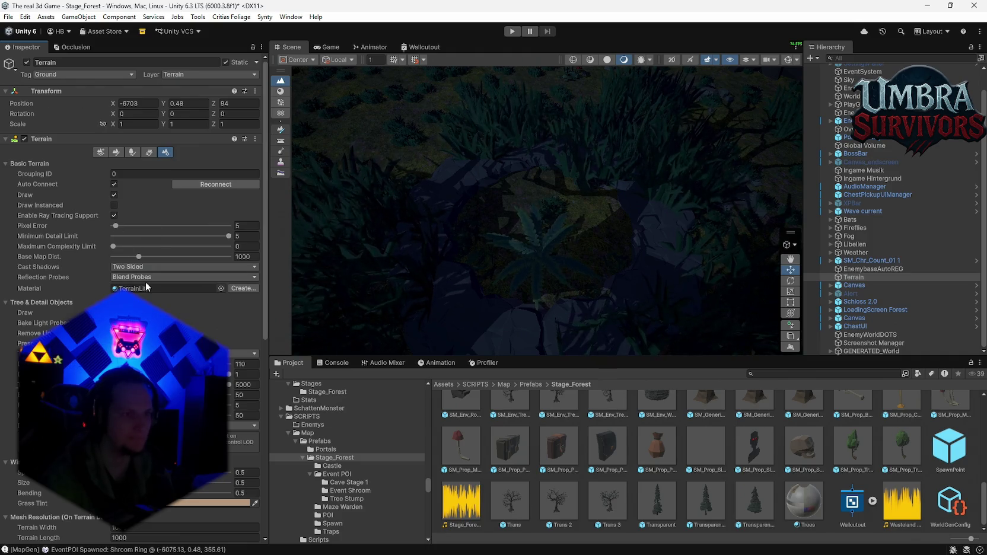
{"action": "scroll", "coordinate": [142, 275], "scroll_direction": "down", "scroll_amount": 2}
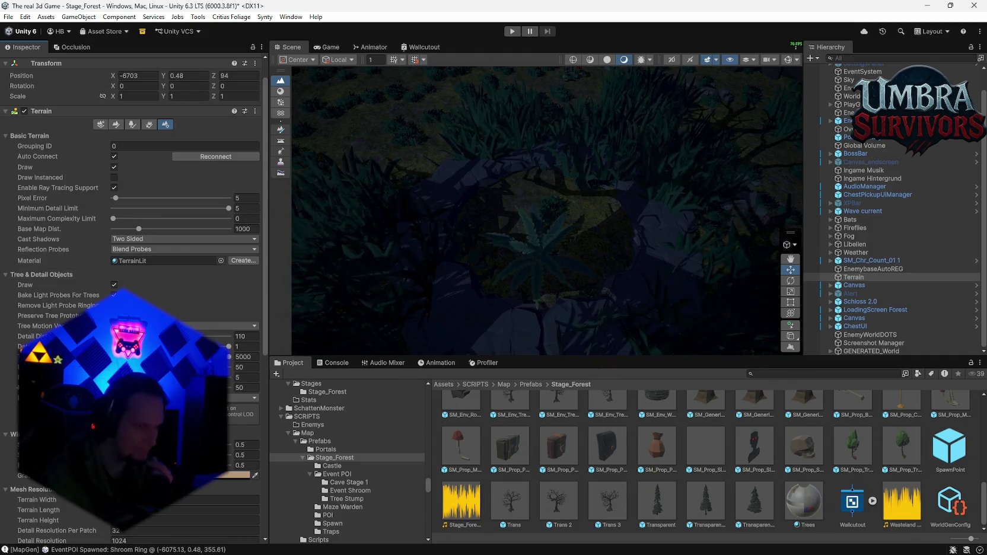
{"action": "scroll", "coordinate": [141, 275], "scroll_direction": "down", "scroll_amount": 10}
{"action": "scroll", "coordinate": [141, 275], "scroll_direction": "down", "scroll_amount": 7}
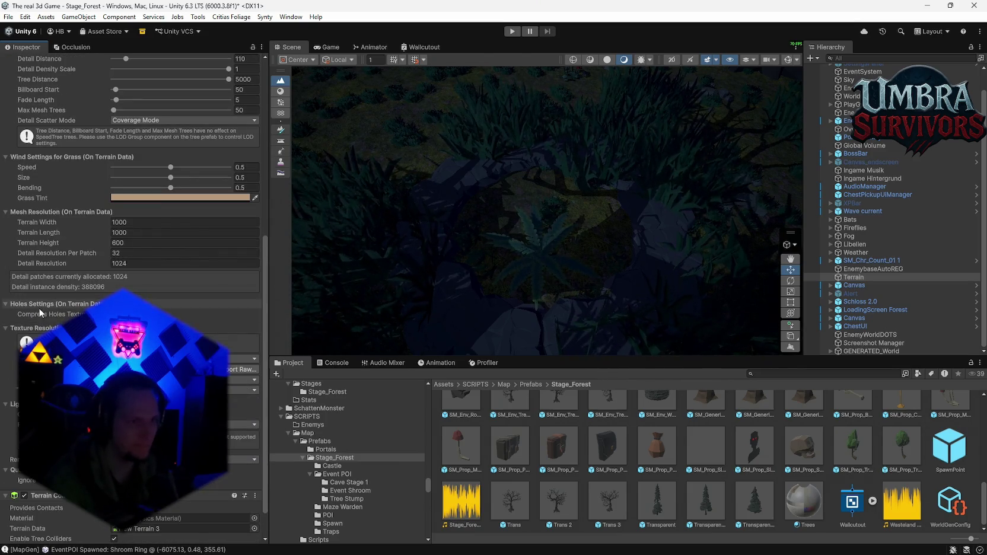
{"action": "mouse_move", "coordinate": [36, 312]}
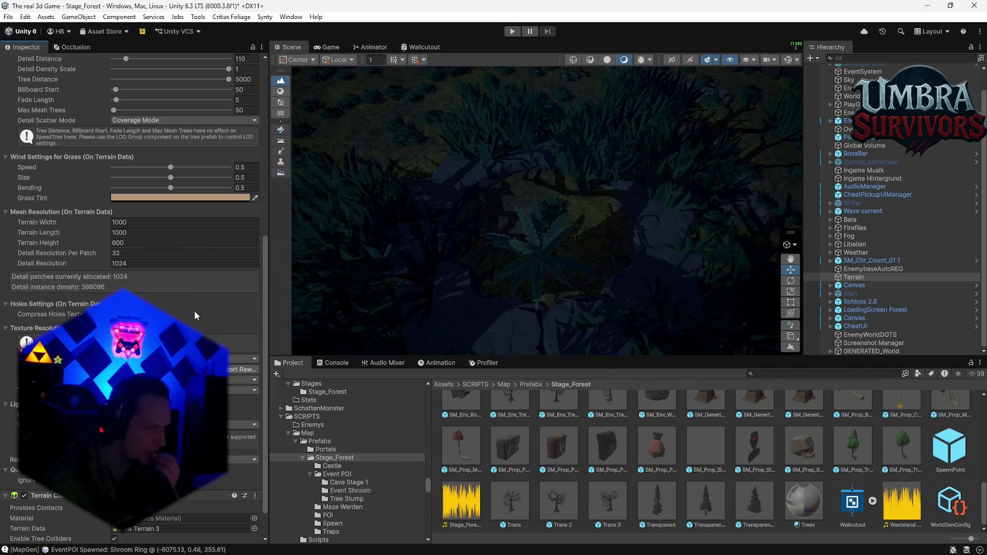
{"action": "scroll", "coordinate": [190, 313], "scroll_direction": "down", "scroll_amount": 2}
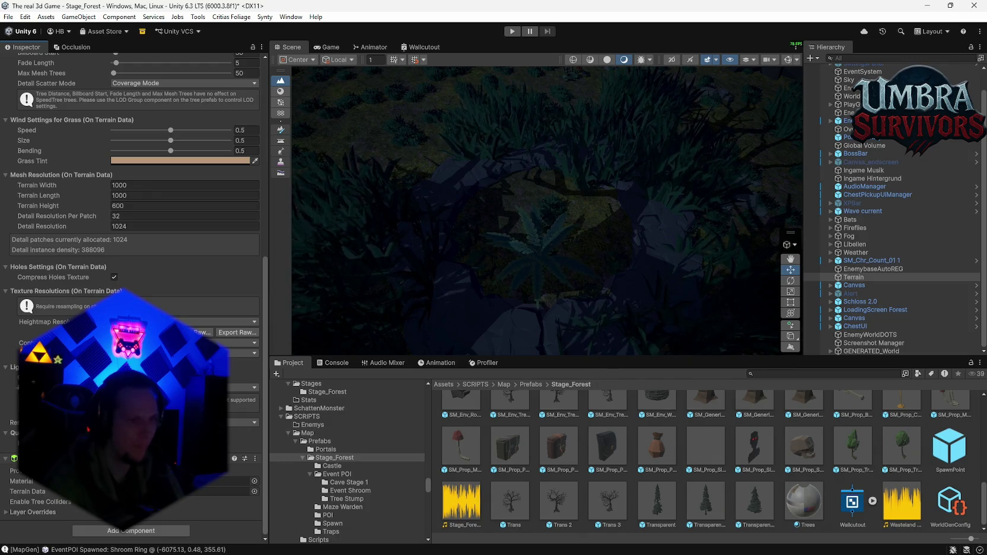
{"action": "scroll", "coordinate": [190, 313], "scroll_direction": "up", "scroll_amount": 6}
{"action": "scroll", "coordinate": [190, 313], "scroll_direction": "up", "scroll_amount": 9}
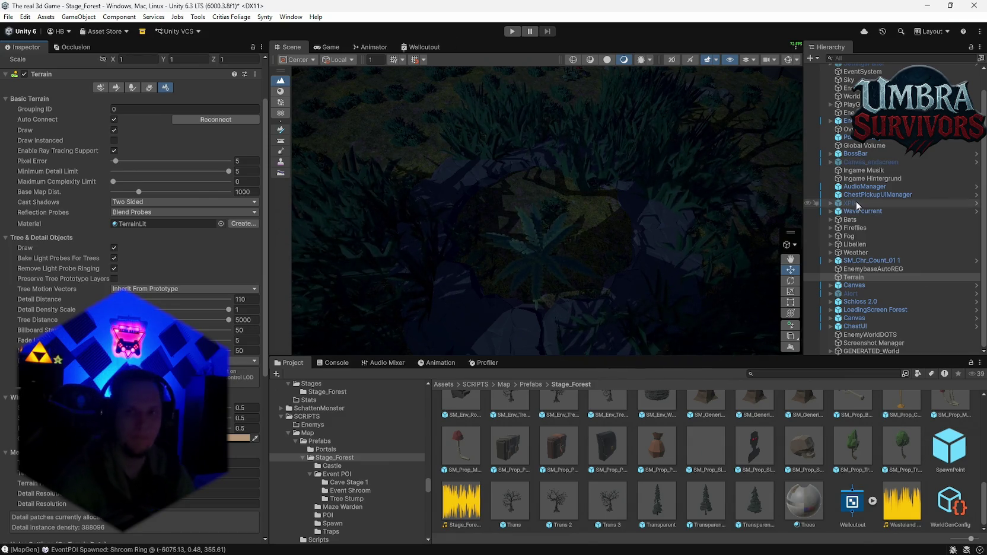
{"action": "scroll", "coordinate": [884, 163], "scroll_direction": "up", "scroll_amount": 1}
Step: Confirm WorldGen's Map Generator uses the WorldGenConfig asset and open its actions menu
{"action": "left_click", "coordinate": [848, 117]}
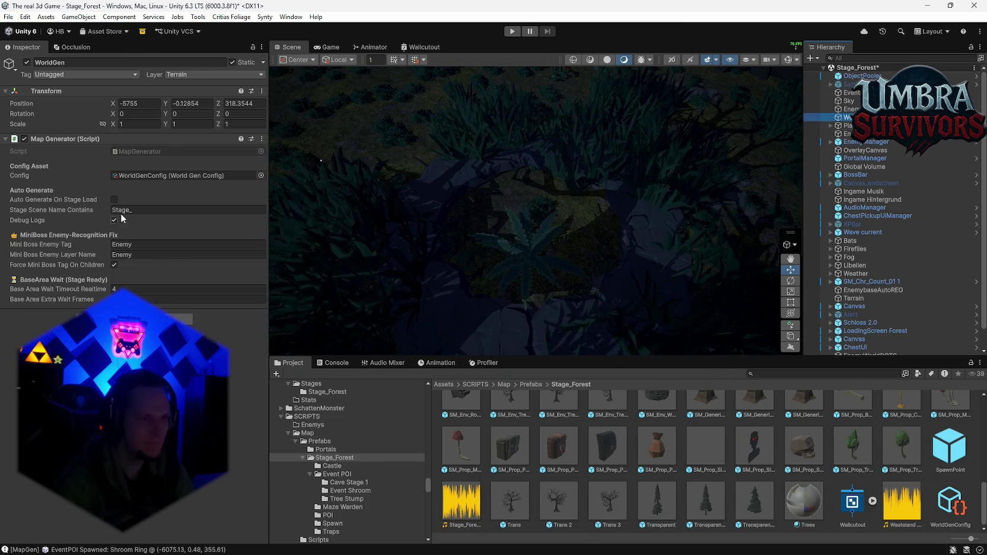
{"action": "left_click", "coordinate": [119, 175]}
{"action": "double_click", "coordinate": [119, 175]}
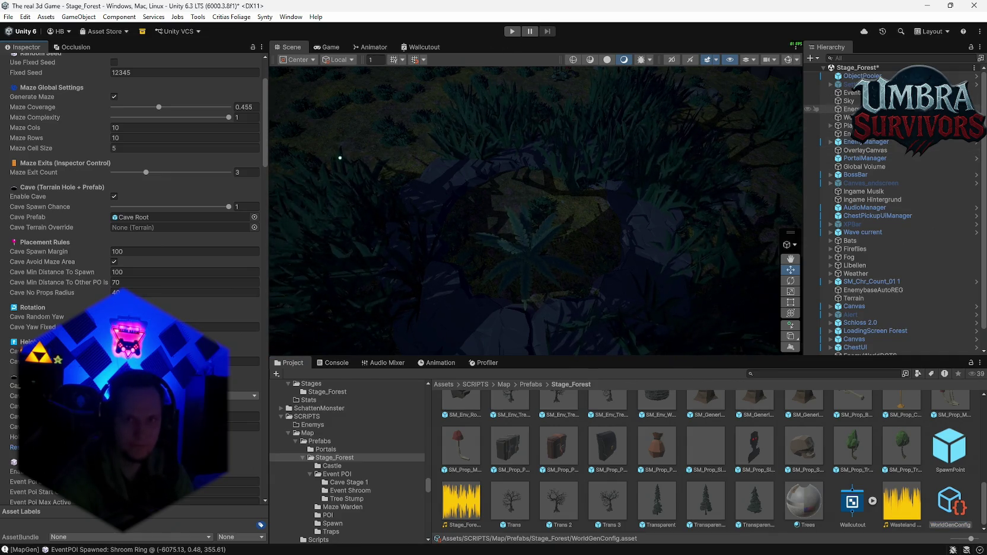
{"action": "left_click", "coordinate": [848, 117]}
{"action": "left_click", "coordinate": [261, 139]}
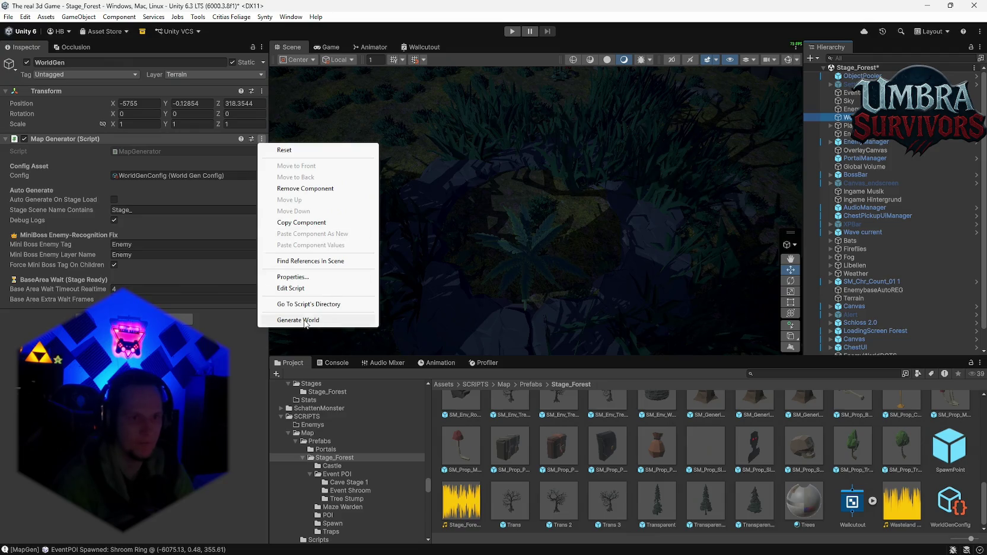
Step: Regenerate the forest world and orbit the Scene view over the hedge maze and distant forest
{"action": "left_click", "coordinate": [284, 319]}
{"action": "scroll", "coordinate": [485, 234], "scroll_direction": "down", "scroll_amount": 10}
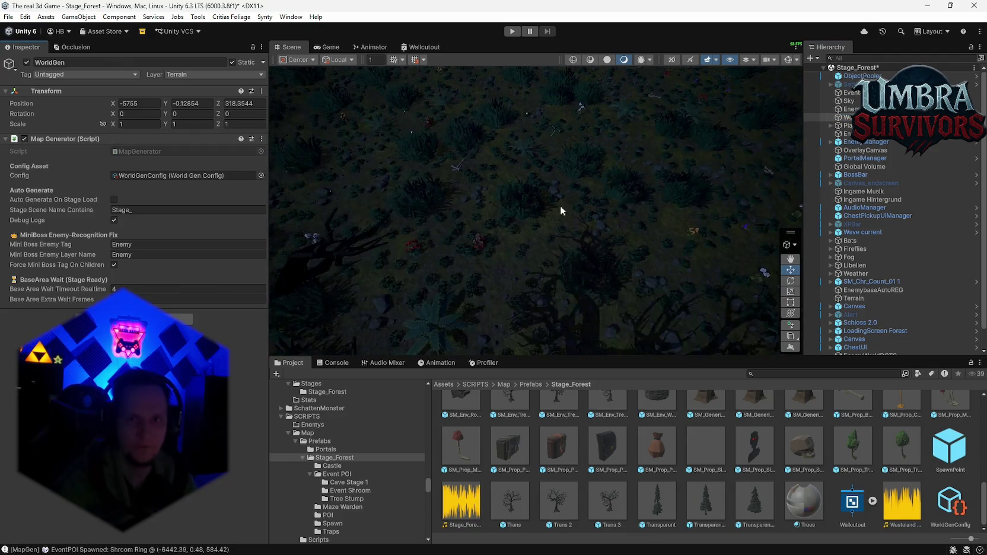
{"action": "mouse_move", "coordinate": [504, 272]}
{"action": "left_mouse_down"}
{"action": "mouse_move", "coordinate": [537, 350]}
{"action": "mouse_move", "coordinate": [577, 260]}
{"action": "mouse_move", "coordinate": [678, 197]}
{"action": "mouse_move", "coordinate": [498, 162]}
{"action": "mouse_move", "coordinate": [551, 218]}
{"action": "mouse_move", "coordinate": [508, 202]}
{"action": "mouse_move", "coordinate": [366, 206]}
{"action": "mouse_move", "coordinate": [352, 229]}
{"action": "mouse_move", "coordinate": [363, 286]}
{"action": "mouse_move", "coordinate": [349, 328]}
{"action": "mouse_move", "coordinate": [396, 370]}
{"action": "mouse_move", "coordinate": [701, 334]}
{"action": "mouse_move", "coordinate": [608, 334]}
{"action": "mouse_move", "coordinate": [590, 304]}
{"action": "mouse_move", "coordinate": [605, 161]}
{"action": "mouse_move", "coordinate": [591, 272]}
{"action": "left_mouse_up"}
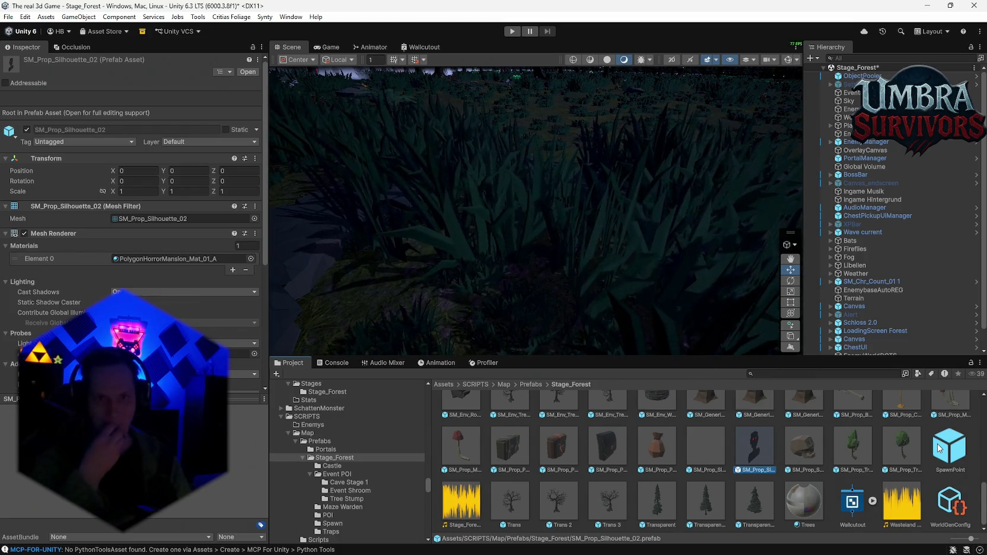
{"action": "mouse_move", "coordinate": [634, 249]}
{"action": "left_mouse_down"}
{"action": "mouse_move", "coordinate": [637, 212]}
{"action": "mouse_move", "coordinate": [667, 195]}
{"action": "left_mouse_up"}
Step: Fly the Scene view forward into the forest toward a large tree
{"action": "key", "text": "w"}
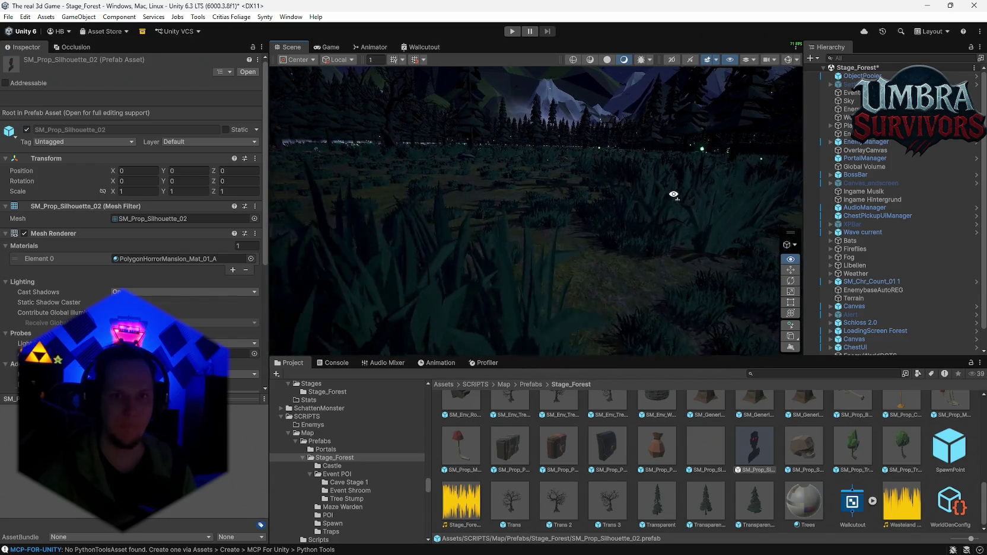
{"action": "key", "text": "w"}
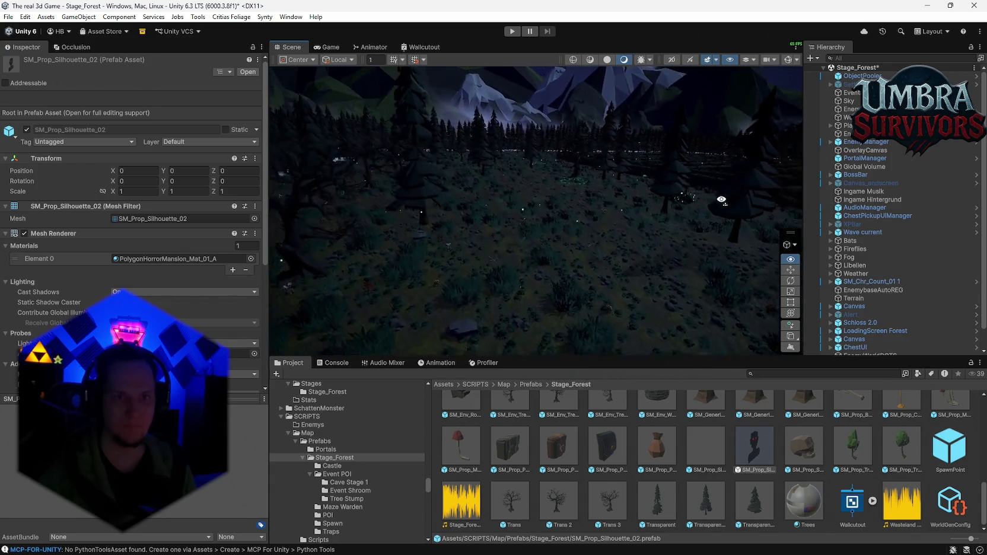
{"action": "key", "text": "w"}
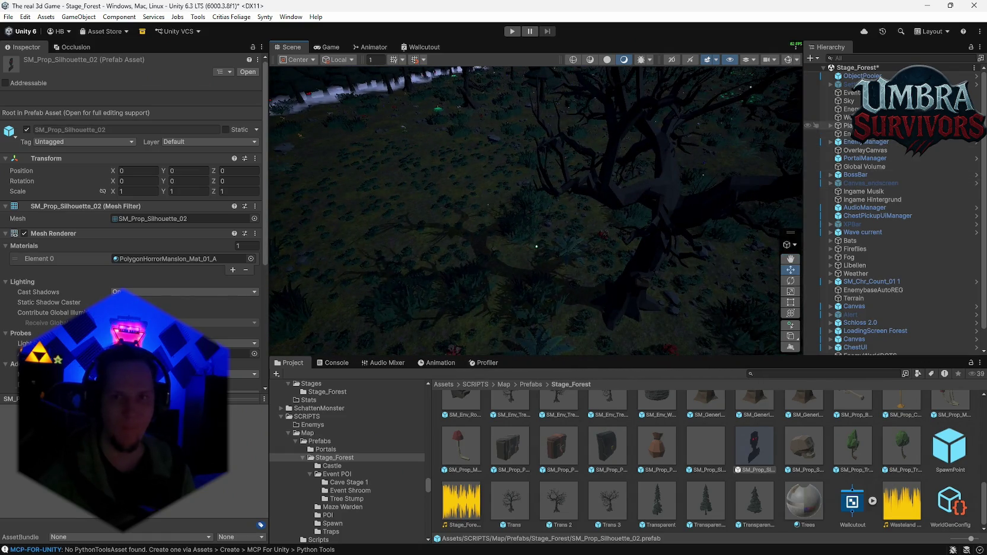
Step: Regenerate the forest world from WorldGen's Map Generator and turn toward the hedge maze
{"action": "left_click", "coordinate": [850, 118]}
{"action": "left_click", "coordinate": [262, 140]}
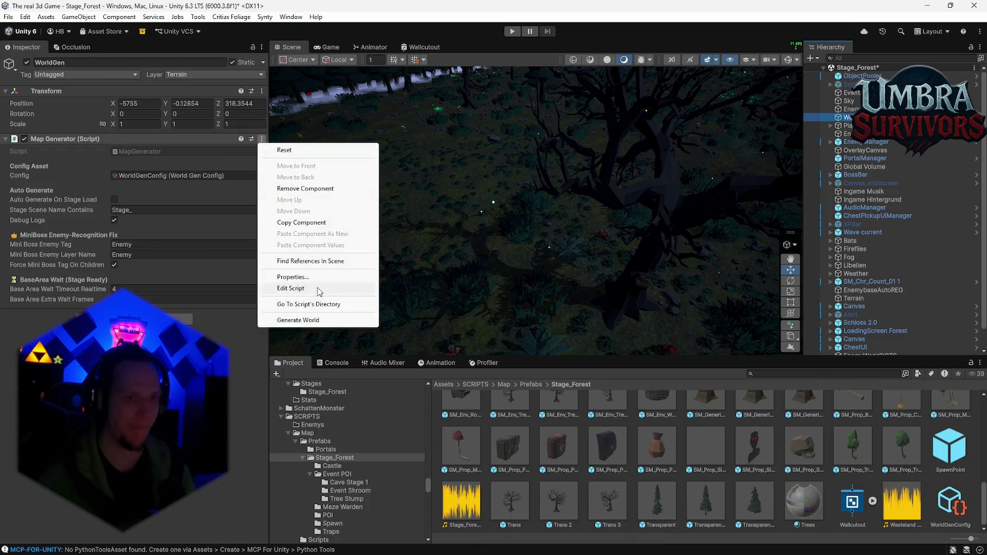
{"action": "left_click", "coordinate": [297, 320]}
{"action": "mouse_move", "coordinate": [507, 229]}
{"action": "left_mouse_down"}
{"action": "mouse_move", "coordinate": [590, 210]}
{"action": "mouse_move", "coordinate": [682, 160]}
{"action": "mouse_move", "coordinate": [387, 142]}
{"action": "mouse_move", "coordinate": [370, 176]}
{"action": "mouse_move", "coordinate": [436, 271]}
{"action": "mouse_move", "coordinate": [508, 289]}
{"action": "mouse_move", "coordinate": [487, 286]}
{"action": "mouse_move", "coordinate": [369, 349]}
{"action": "left_mouse_up"}
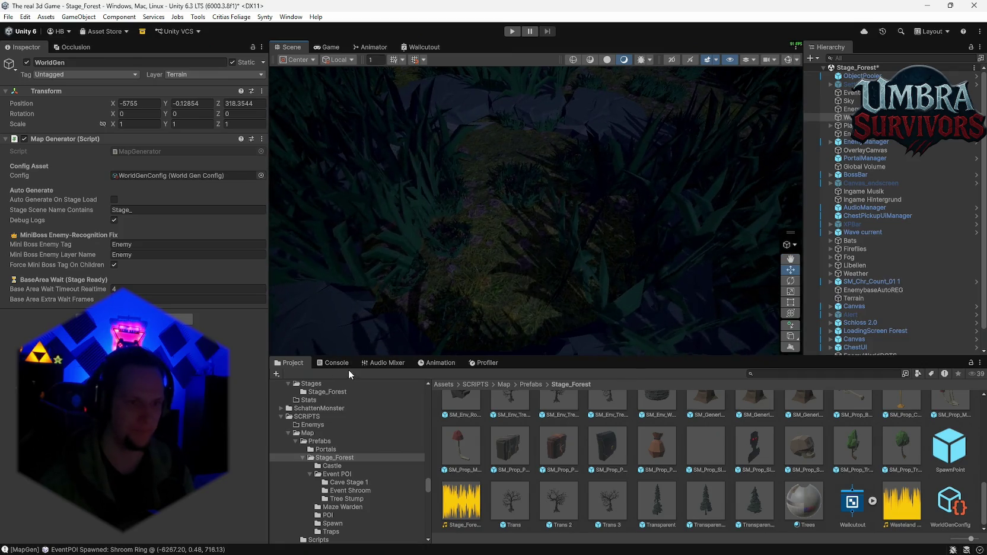
Step: Open the Console and read the [MapGen] Hole check log entry
{"action": "left_click", "coordinate": [343, 363]}
{"action": "scroll", "coordinate": [452, 438], "scroll_direction": "down", "scroll_amount": 5}
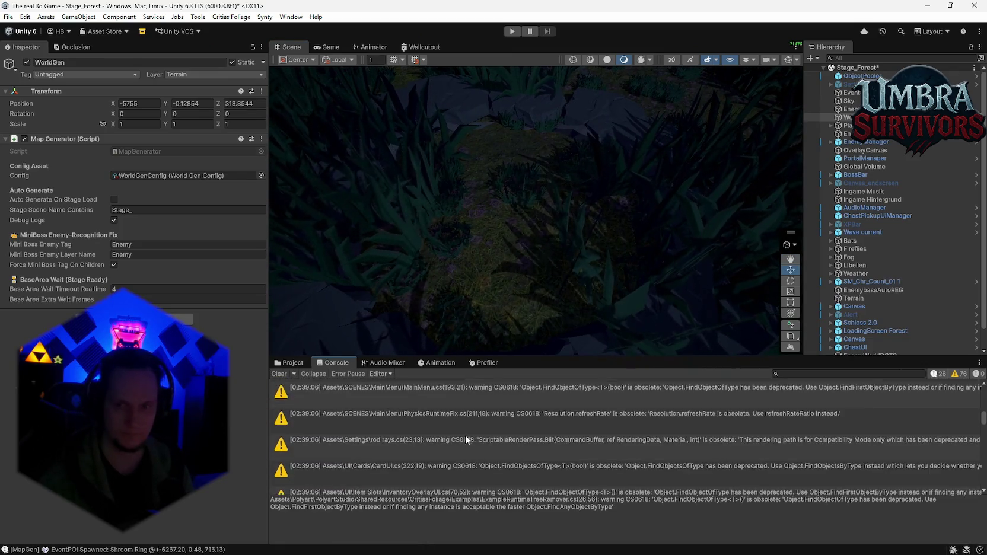
{"action": "scroll", "coordinate": [493, 432], "scroll_direction": "down", "scroll_amount": 10}
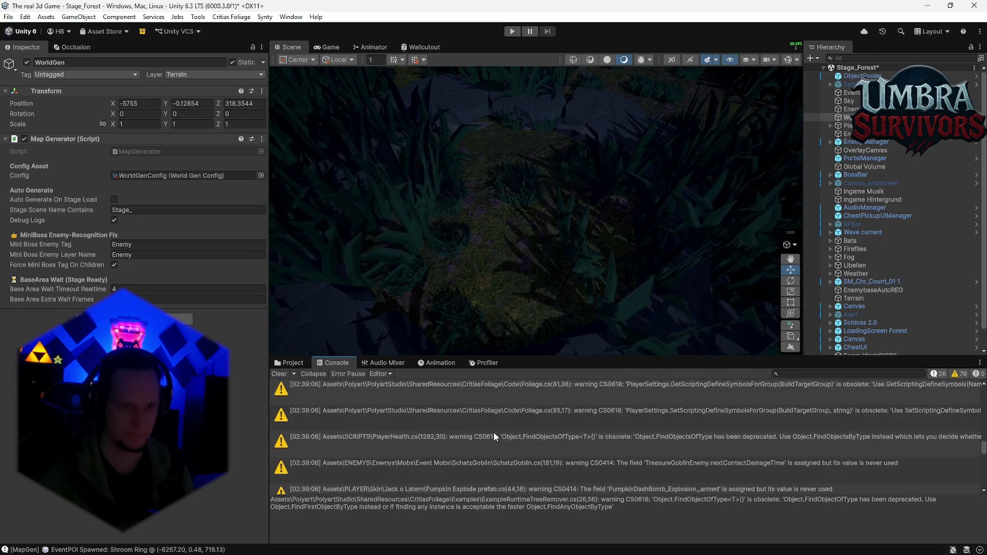
{"action": "scroll", "coordinate": [493, 431], "scroll_direction": "down", "scroll_amount": 3}
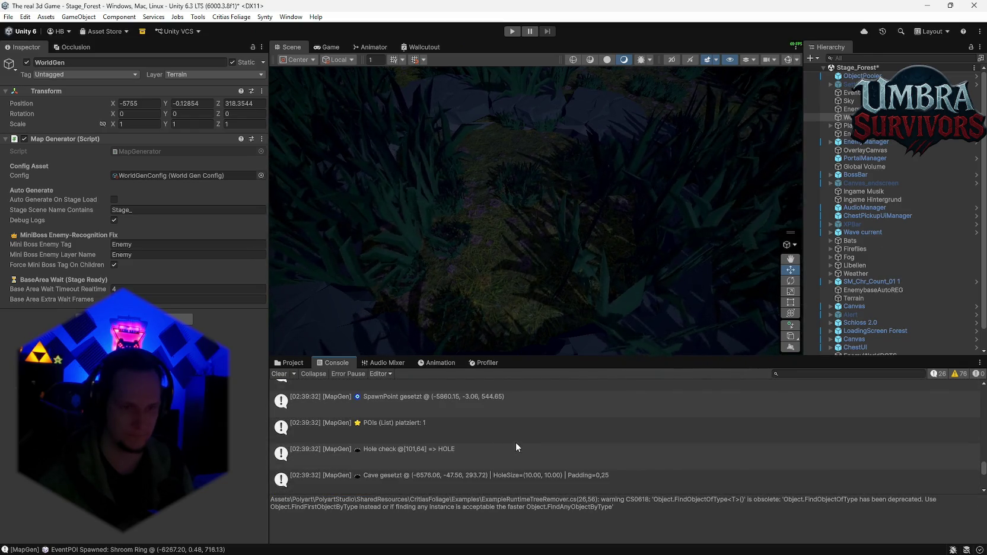
{"action": "left_click", "coordinate": [465, 456]}
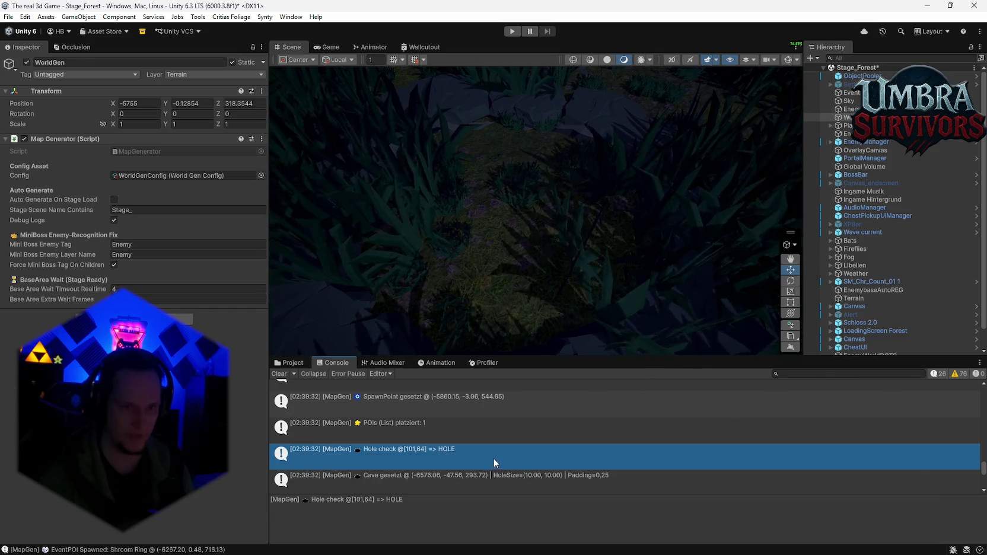
Step: Read the WORLDGEN START through WORLDGEN DONE entries, including 4989 props placed
{"action": "scroll", "coordinate": [495, 458], "scroll_direction": "down", "scroll_amount": 1}
{"action": "scroll", "coordinate": [487, 453], "scroll_direction": "down", "scroll_amount": 1}
{"action": "scroll", "coordinate": [480, 450], "scroll_direction": "up", "scroll_amount": 2}
{"action": "scroll", "coordinate": [467, 452], "scroll_direction": "up", "scroll_amount": 2}
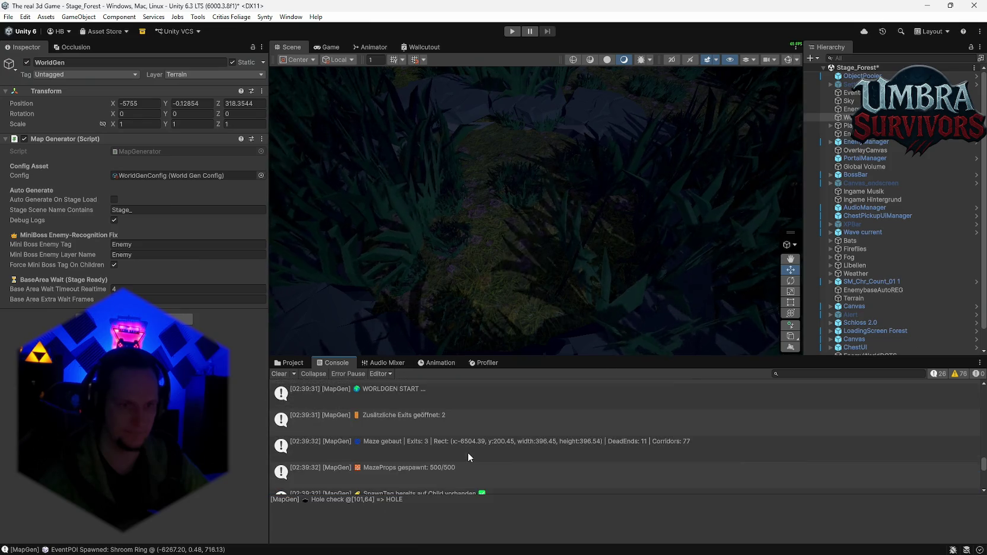
{"action": "left_click", "coordinate": [415, 431]}
{"action": "scroll", "coordinate": [423, 433], "scroll_direction": "down", "scroll_amount": 2}
{"action": "scroll", "coordinate": [434, 434], "scroll_direction": "down", "scroll_amount": 5}
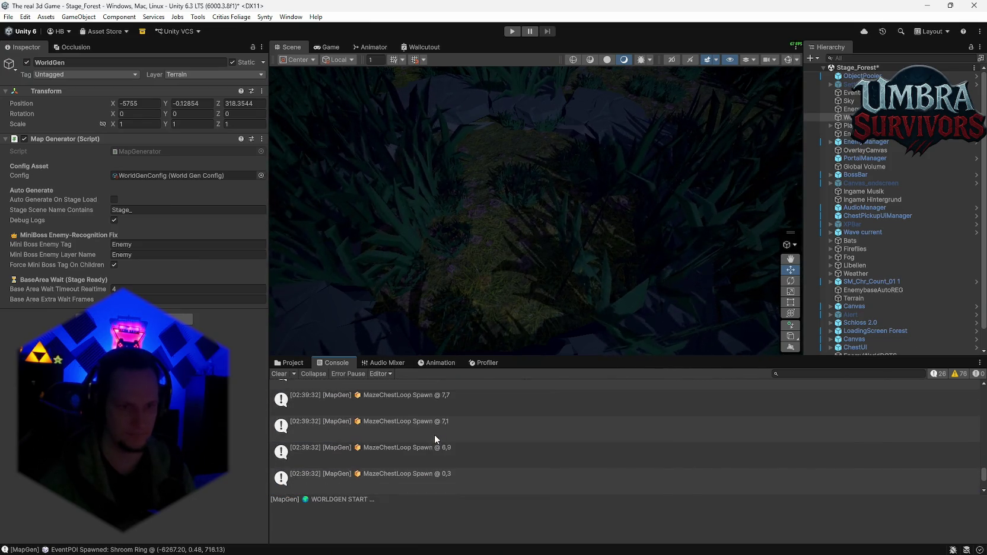
{"action": "scroll", "coordinate": [470, 468], "scroll_direction": "up", "scroll_amount": 3}
{"action": "left_click_drag", "start_coordinate": [413, 442], "coordinate": [606, 426]}
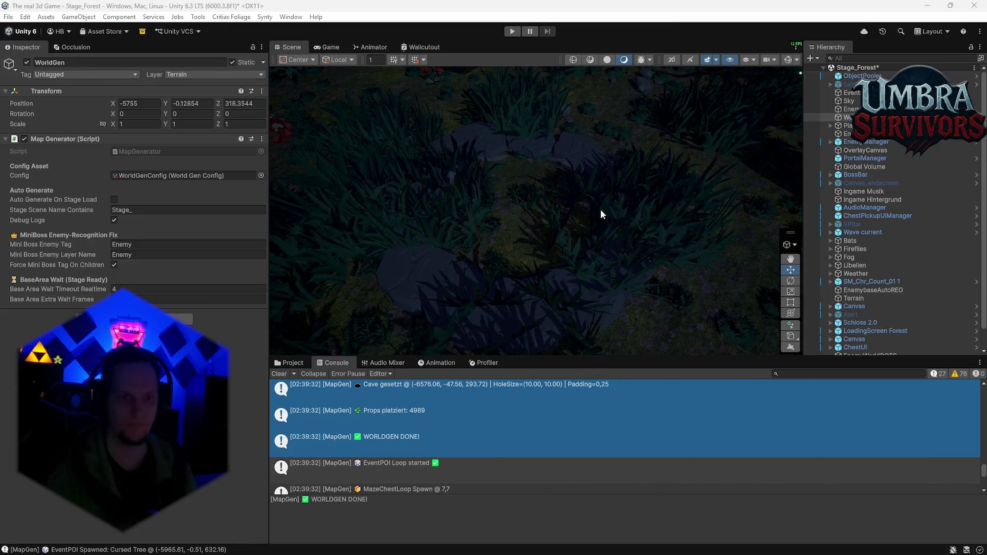
{"action": "scroll", "coordinate": [598, 211], "scroll_direction": "down", "scroll_amount": 2}
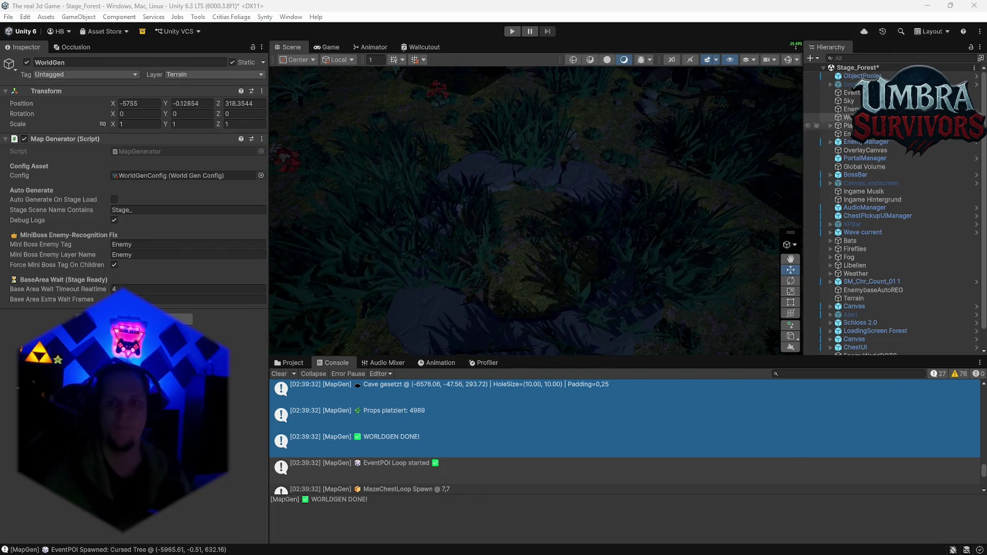
{"action": "left_click", "coordinate": [138, 176]}
Step: Review the WorldGenConfig cave settings from the Project window, then reselect WorldGen
{"action": "left_click", "coordinate": [291, 363]}
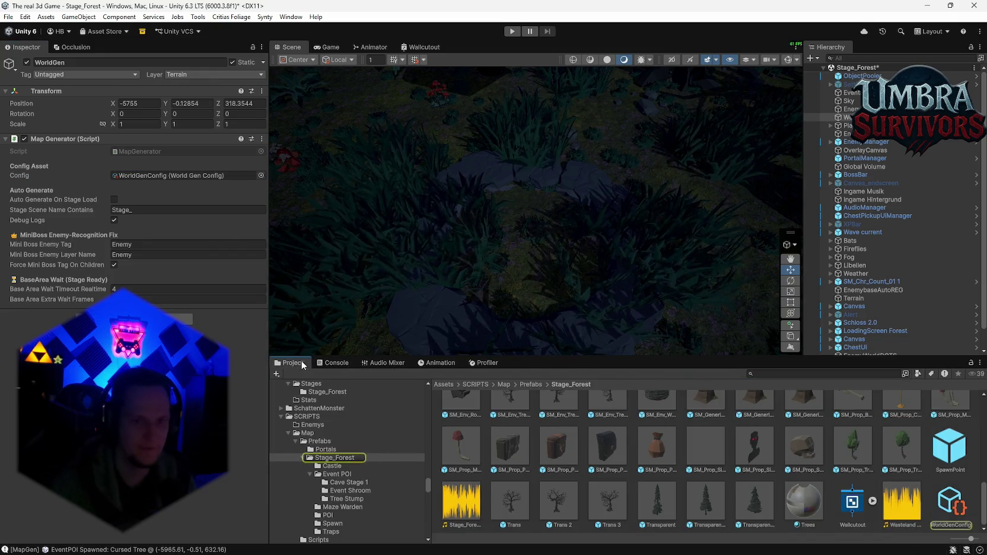
{"action": "left_click", "coordinate": [950, 504]}
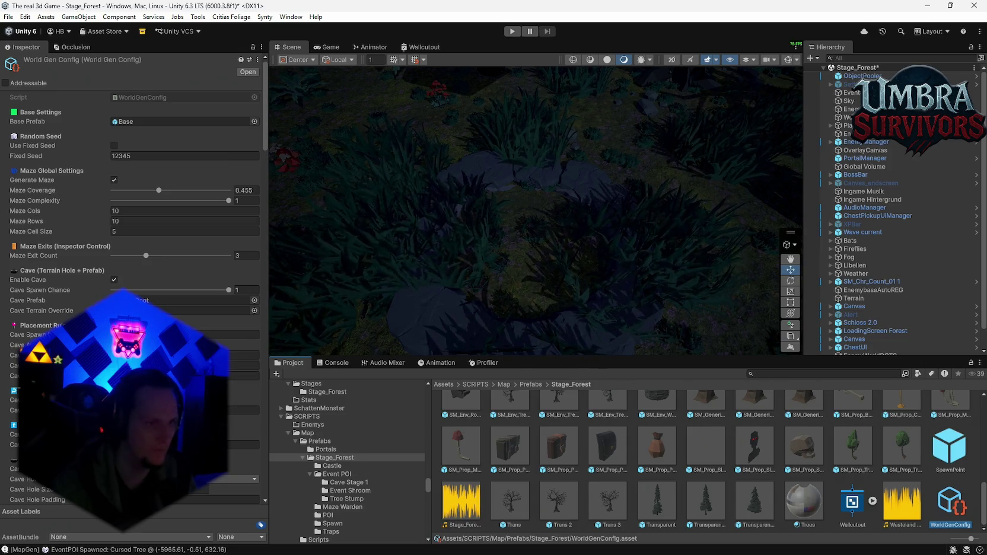
{"action": "scroll", "coordinate": [130, 237], "scroll_direction": "down", "scroll_amount": 2}
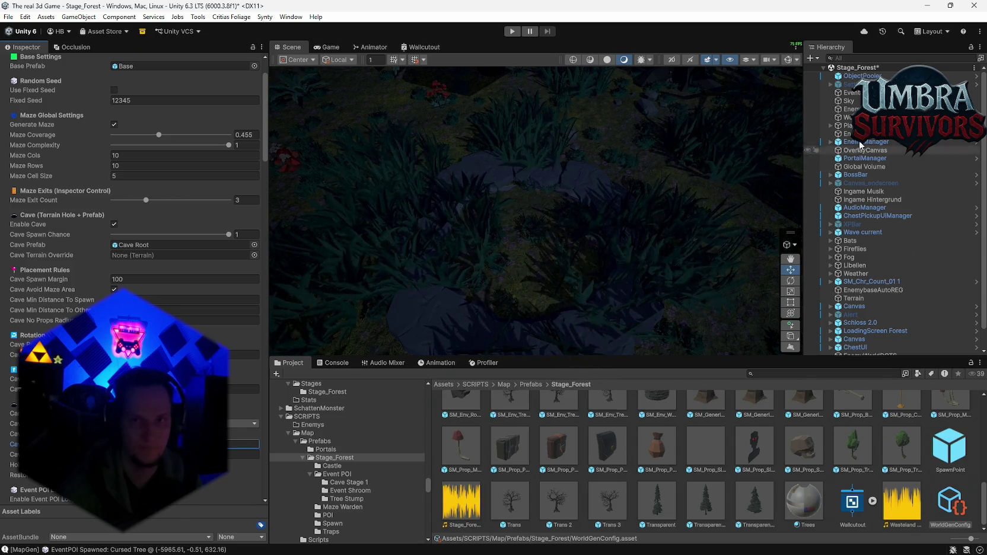
{"action": "left_click", "coordinate": [390, 154]}
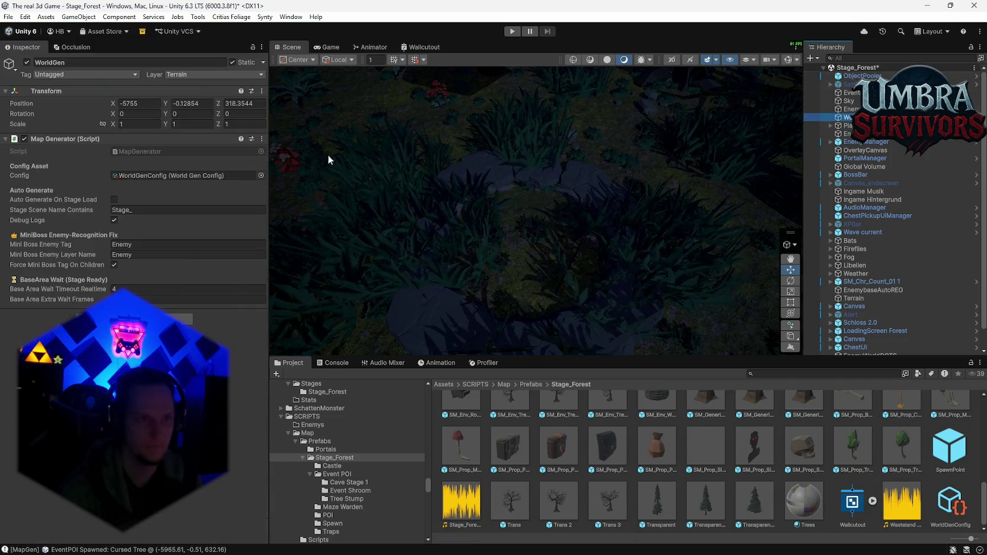
Step: Regenerate the forest world and swing the view toward the mountain horizon and lake
{"action": "left_click", "coordinate": [262, 139]}
{"action": "left_click", "coordinate": [292, 319]}
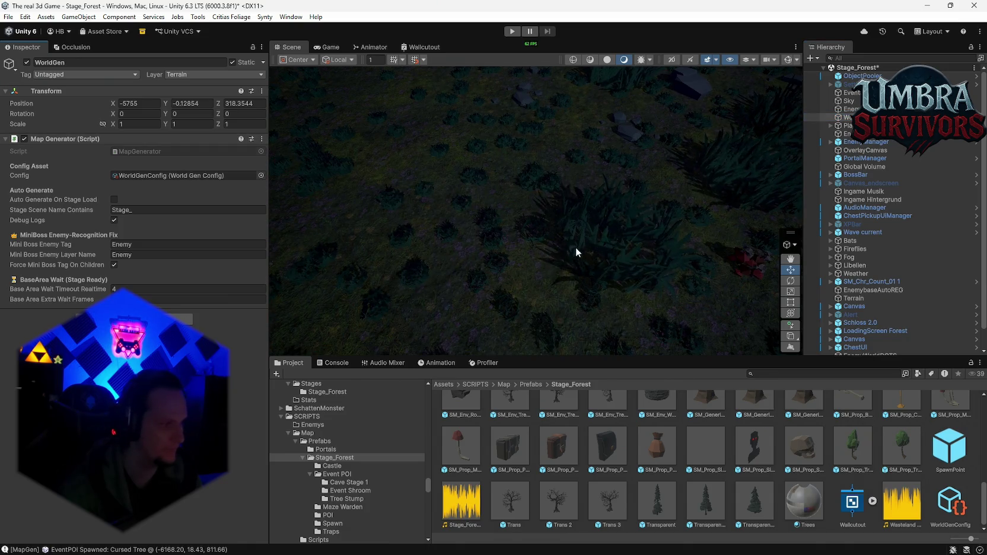
{"action": "mouse_move", "coordinate": [632, 235]}
{"action": "left_mouse_down"}
{"action": "mouse_move", "coordinate": [711, 201]}
{"action": "mouse_move", "coordinate": [763, 108]}
{"action": "mouse_move", "coordinate": [722, 158]}
{"action": "mouse_move", "coordinate": [781, 98]}
{"action": "mouse_move", "coordinate": [747, 238]}
{"action": "left_mouse_up"}
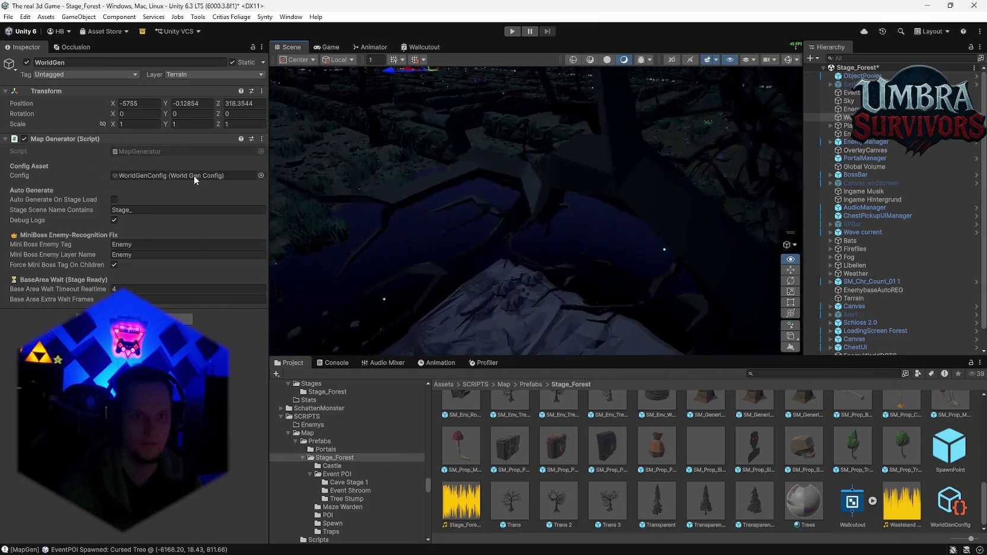
{"action": "right_click", "coordinate": [335, 203]}
{"action": "mouse_move", "coordinate": [335, 202]}
{"action": "left_mouse_down"}
{"action": "mouse_move", "coordinate": [320, 177]}
{"action": "mouse_move", "coordinate": [333, 168]}
{"action": "mouse_move", "coordinate": [479, 184]}
{"action": "mouse_move", "coordinate": [410, 185]}
{"action": "mouse_move", "coordinate": [398, 218]}
{"action": "mouse_move", "coordinate": [412, 227]}
{"action": "mouse_move", "coordinate": [429, 191]}
{"action": "left_mouse_up"}
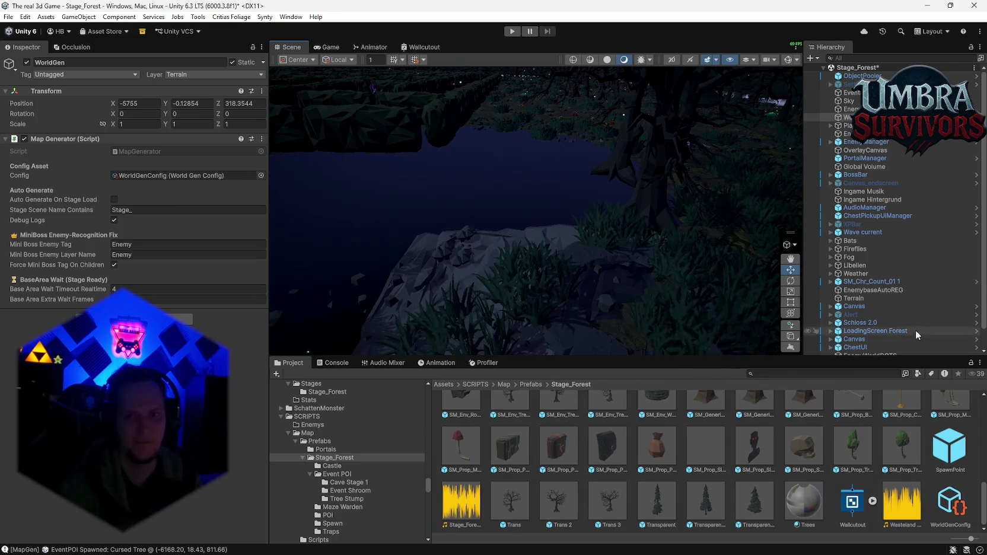
{"action": "scroll", "coordinate": [903, 306], "scroll_direction": "down", "scroll_amount": 2}
{"action": "mouse_move", "coordinate": [575, 199]}
{"action": "left_mouse_down"}
{"action": "mouse_move", "coordinate": [513, 189]}
{"action": "mouse_move", "coordinate": [503, 199]}
{"action": "left_mouse_up"}
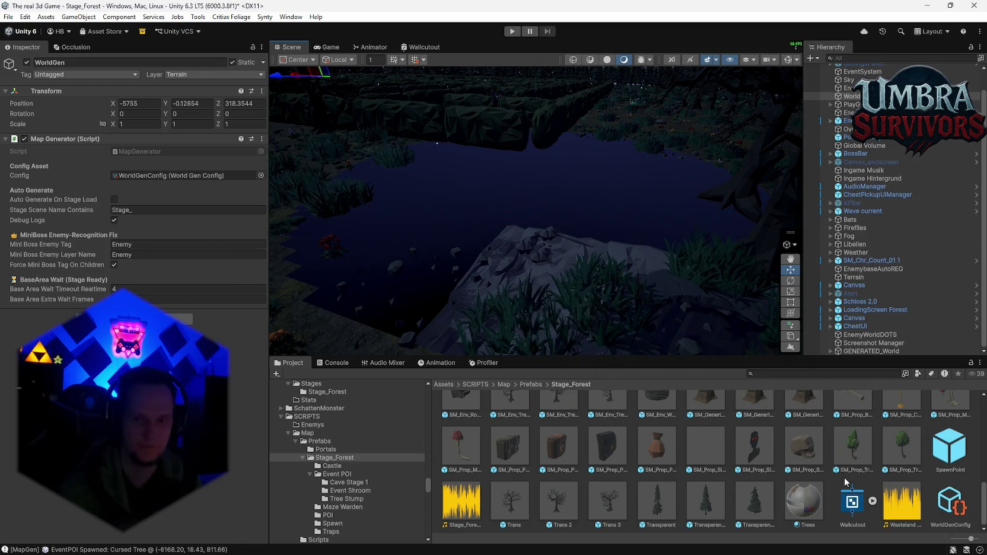
Step: Check WorldGenConfig's cave options, Cave Root prefab with -48 height offset, then reselect WorldGen
{"action": "left_click", "coordinate": [945, 502]}
{"action": "scroll", "coordinate": [137, 237], "scroll_direction": "down", "scroll_amount": 10}
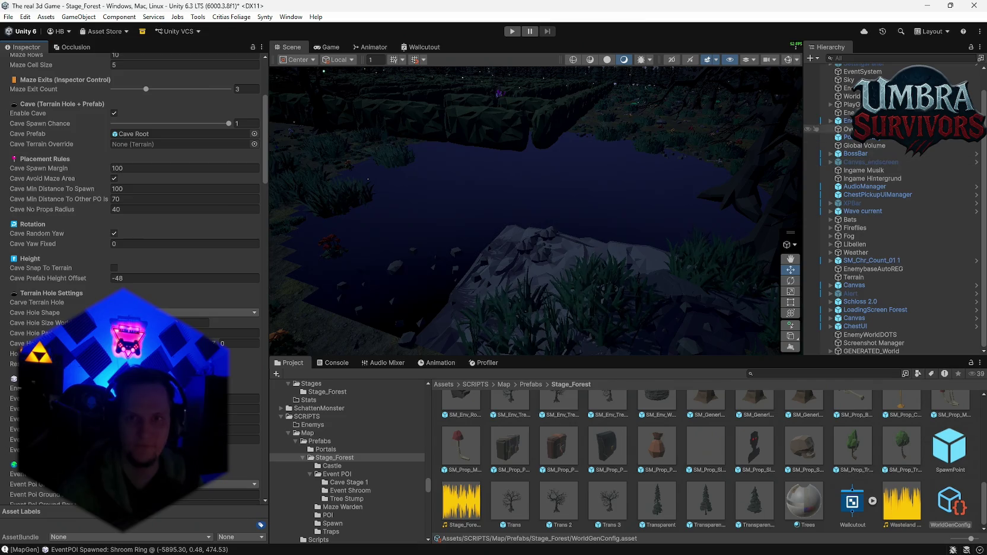
{"action": "left_click", "coordinate": [849, 96]}
Step: Regenerate the world and orbit over the new forest with its Cursed Tree POI
{"action": "left_click", "coordinate": [261, 138]}
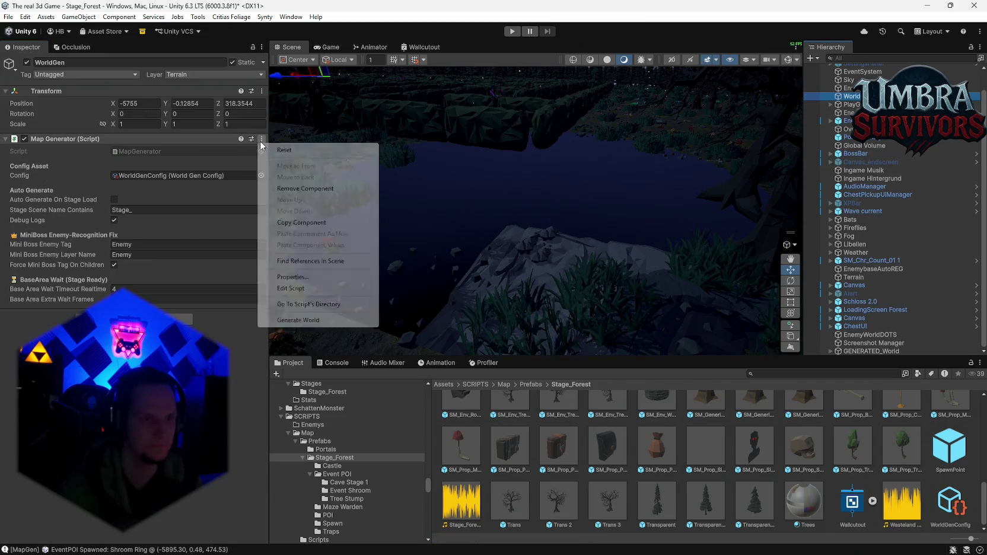
{"action": "left_click", "coordinate": [299, 320]}
{"action": "mouse_move", "coordinate": [581, 224]}
{"action": "left_mouse_down"}
{"action": "mouse_move", "coordinate": [586, 194]}
{"action": "mouse_move", "coordinate": [626, 188]}
{"action": "mouse_move", "coordinate": [514, 180]}
{"action": "mouse_move", "coordinate": [467, 194]}
{"action": "mouse_move", "coordinate": [469, 235]}
{"action": "mouse_move", "coordinate": [434, 265]}
{"action": "mouse_move", "coordinate": [458, 142]}
{"action": "mouse_move", "coordinate": [635, 186]}
{"action": "left_mouse_up"}
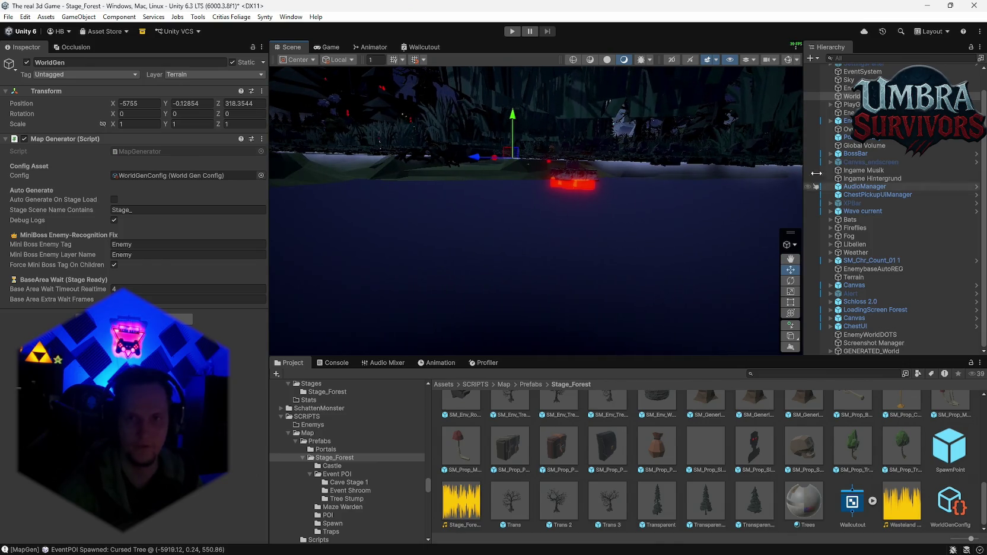
Step: Review the World Gen Config settings, then reselect the WorldGen object
{"action": "left_click", "coordinate": [197, 176]}
{"action": "left_click", "coordinate": [950, 504]}
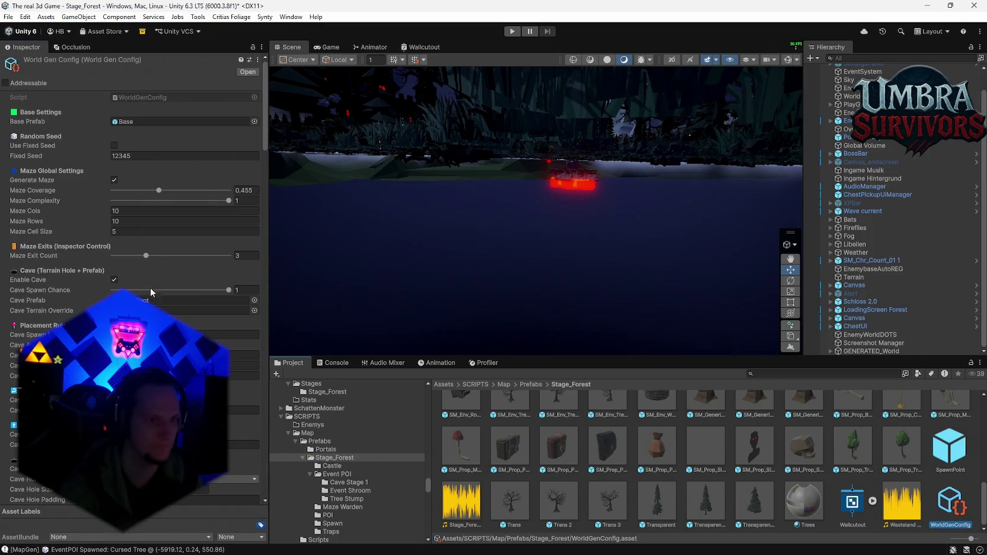
{"action": "scroll", "coordinate": [147, 279], "scroll_direction": "down", "scroll_amount": 3}
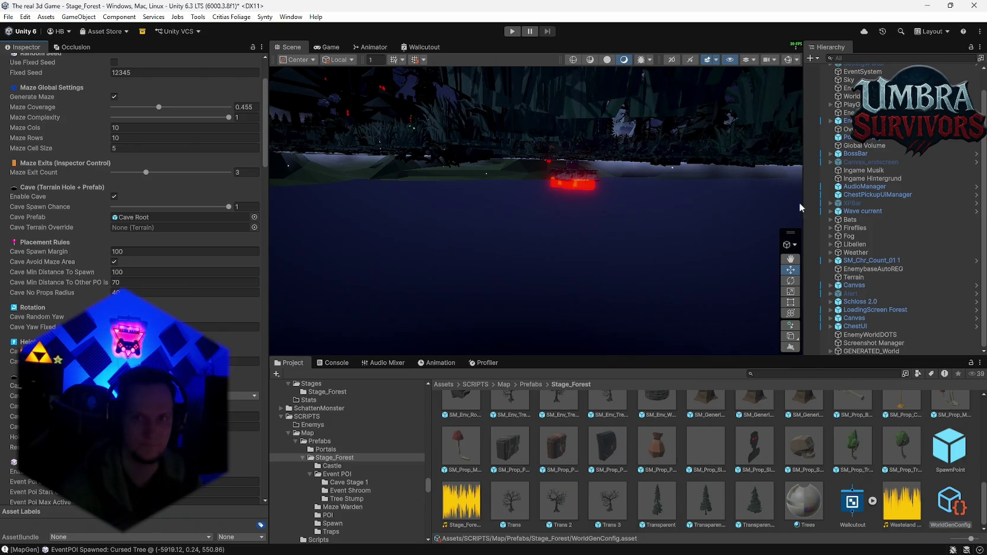
{"action": "scroll", "coordinate": [878, 119], "scroll_direction": "up", "scroll_amount": 2}
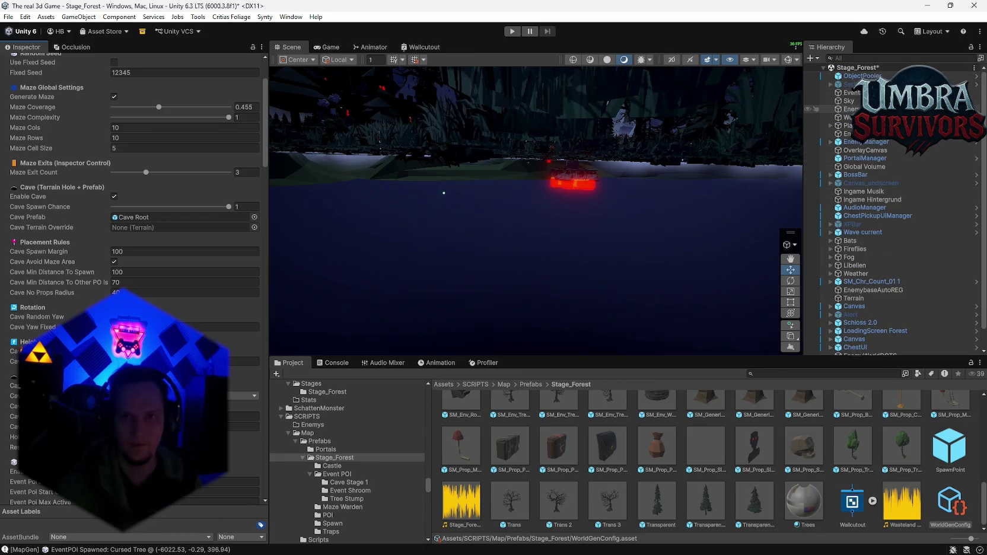
{"action": "left_click", "coordinate": [846, 117]}
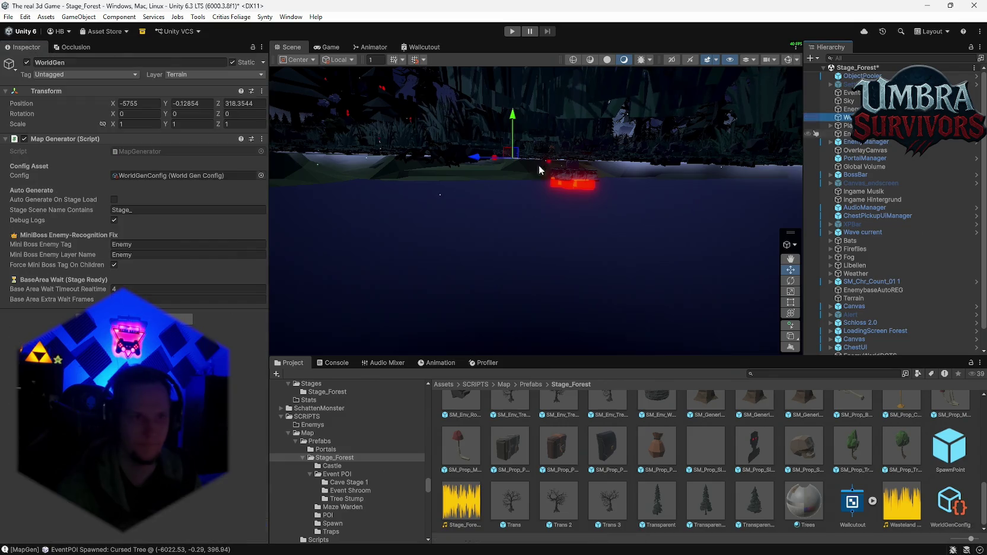
Step: Regenerate the world, view a forest clearing, and glance at World Gen Config
{"action": "left_click", "coordinate": [258, 140]}
{"action": "left_click", "coordinate": [262, 139]}
{"action": "left_click", "coordinate": [298, 320]}
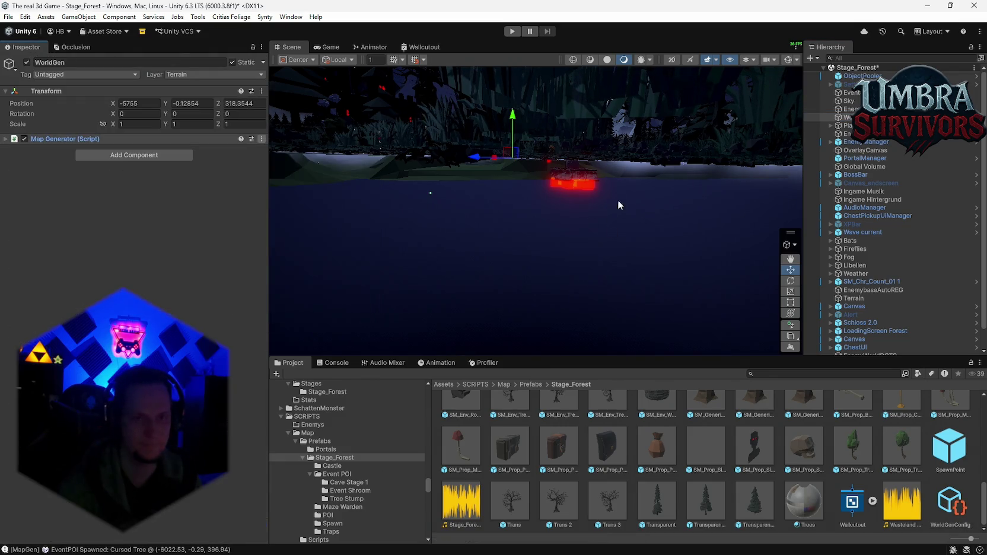
{"action": "mouse_move", "coordinate": [610, 173]}
{"action": "left_mouse_down"}
{"action": "mouse_move", "coordinate": [467, 180]}
{"action": "mouse_move", "coordinate": [337, 209]}
{"action": "mouse_move", "coordinate": [462, 246]}
{"action": "mouse_move", "coordinate": [463, 234]}
{"action": "mouse_move", "coordinate": [368, 232]}
{"action": "left_mouse_up"}
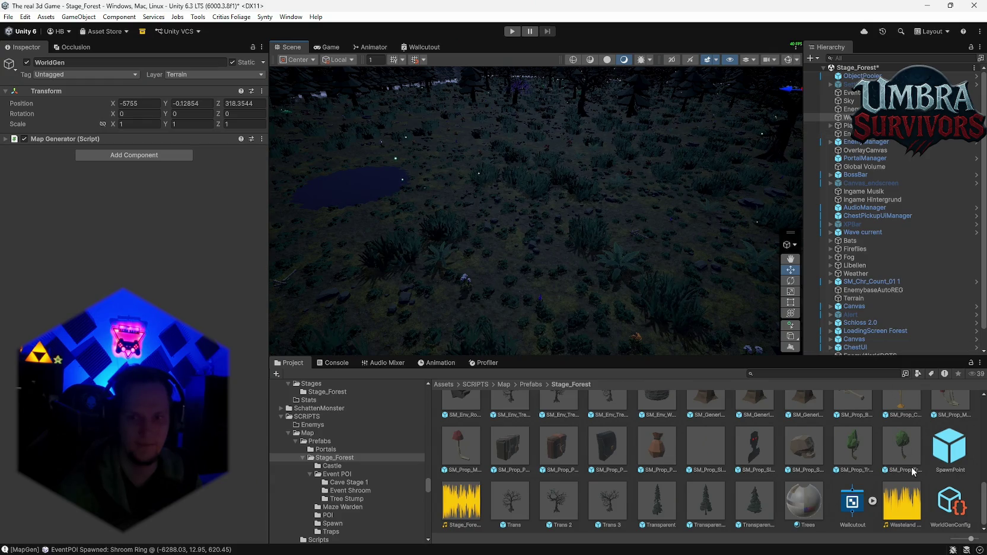
{"action": "left_click", "coordinate": [947, 504]}
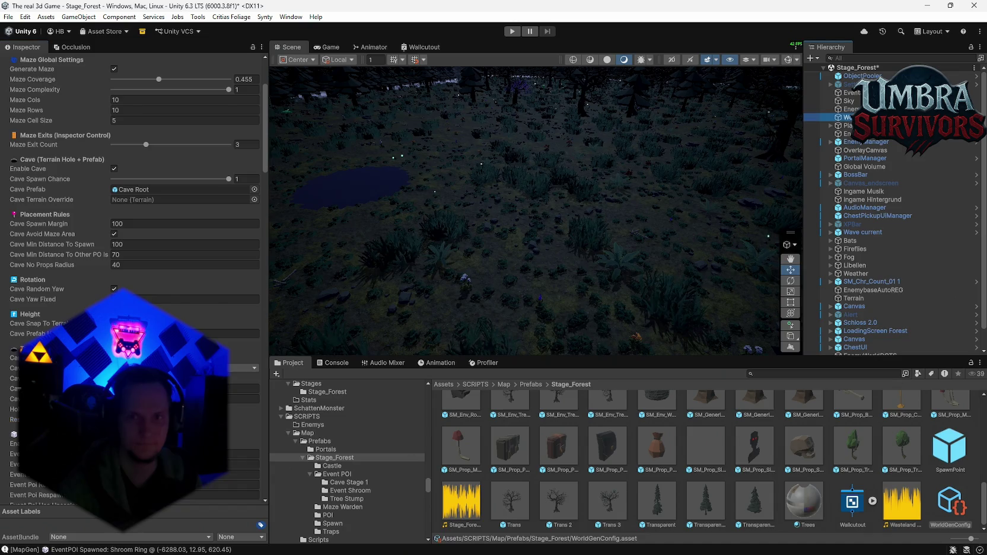
{"action": "left_click", "coordinate": [847, 117]}
Step: Regenerate once more and orbit from the pond to the tree line, then check World Gen Config
{"action": "left_click", "coordinate": [261, 139]}
{"action": "left_click", "coordinate": [619, 268]}
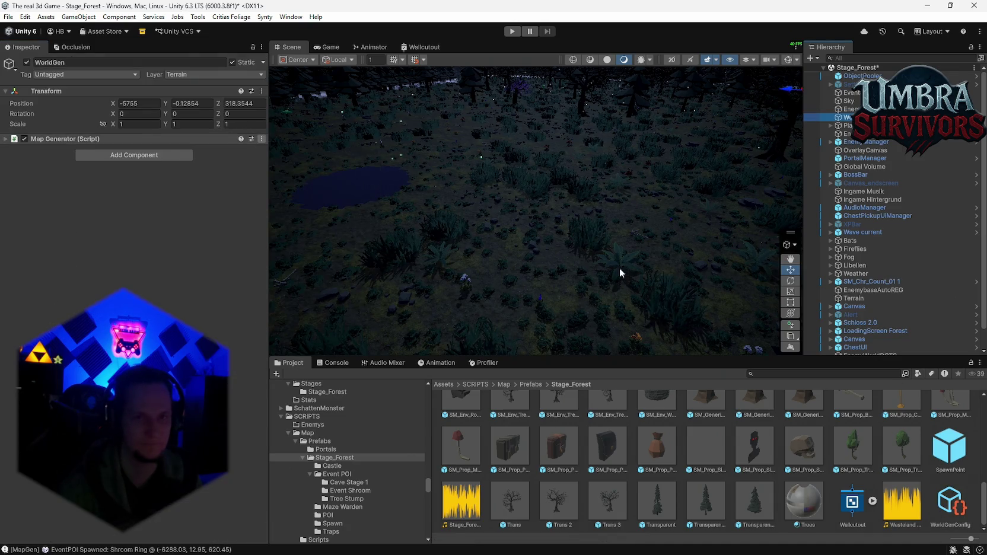
{"action": "mouse_move", "coordinate": [591, 247]}
{"action": "left_mouse_down"}
{"action": "mouse_move", "coordinate": [506, 231]}
{"action": "mouse_move", "coordinate": [366, 232]}
{"action": "mouse_move", "coordinate": [394, 253]}
{"action": "mouse_move", "coordinate": [315, 203]}
{"action": "mouse_move", "coordinate": [297, 210]}
{"action": "mouse_move", "coordinate": [292, 233]}
{"action": "mouse_move", "coordinate": [721, 224]}
{"action": "left_mouse_up"}
{"action": "mouse_move", "coordinate": [610, 179]}
{"action": "left_mouse_down"}
{"action": "mouse_move", "coordinate": [583, 192]}
{"action": "mouse_move", "coordinate": [319, 176]}
{"action": "mouse_move", "coordinate": [242, 162]}
{"action": "mouse_move", "coordinate": [584, 184]}
{"action": "left_mouse_up"}
{"action": "mouse_move", "coordinate": [564, 189]}
{"action": "left_mouse_down"}
{"action": "mouse_move", "coordinate": [441, 200]}
{"action": "mouse_move", "coordinate": [573, 219]}
{"action": "mouse_move", "coordinate": [546, 154]}
{"action": "mouse_move", "coordinate": [533, 196]}
{"action": "mouse_move", "coordinate": [366, 293]}
{"action": "mouse_move", "coordinate": [275, 266]}
{"action": "mouse_move", "coordinate": [511, 259]}
{"action": "mouse_move", "coordinate": [579, 207]}
{"action": "mouse_move", "coordinate": [524, 181]}
{"action": "mouse_move", "coordinate": [704, 162]}
{"action": "left_mouse_up"}
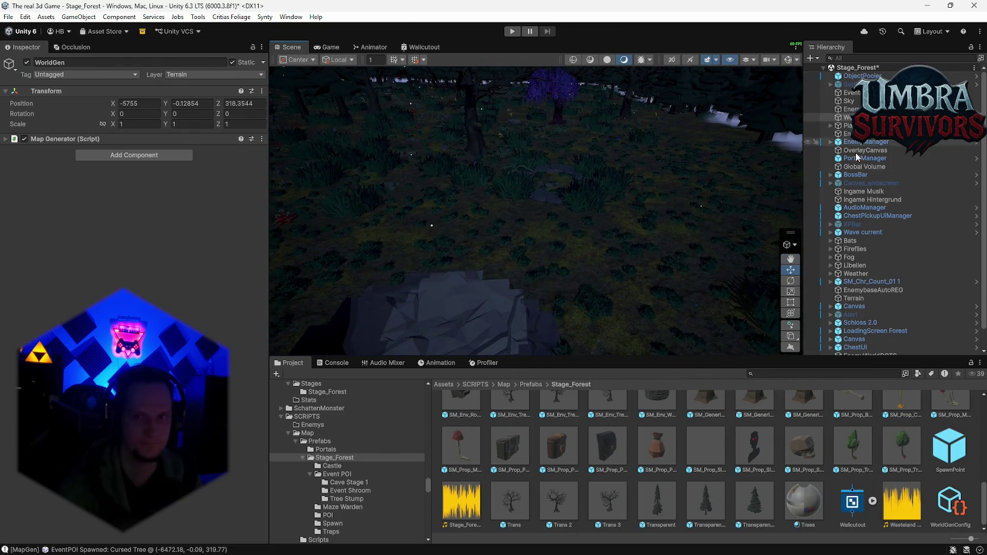
{"action": "left_click", "coordinate": [948, 501]}
Step: Scroll through the WorldGenConfig settings and orbit the view to frame the rock
{"action": "scroll", "coordinate": [133, 237], "scroll_direction": "down", "scroll_amount": 5}
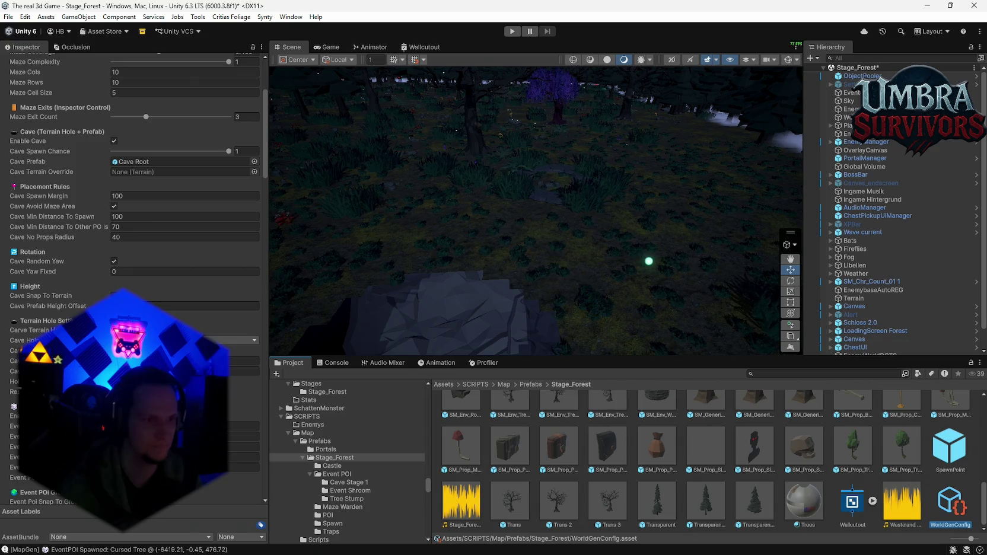
{"action": "key", "text": "alt+Tab"}
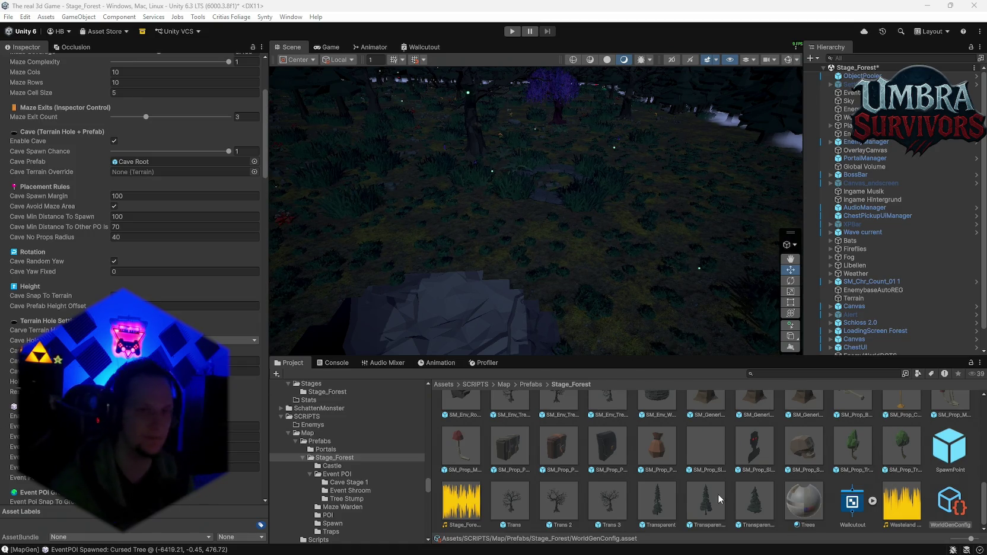
{"action": "mouse_move", "coordinate": [495, 238]}
{"action": "left_mouse_down"}
{"action": "mouse_move", "coordinate": [443, 260]}
{"action": "mouse_move", "coordinate": [340, 245]}
{"action": "mouse_move", "coordinate": [328, 275]}
{"action": "mouse_move", "coordinate": [310, 259]}
{"action": "mouse_move", "coordinate": [277, 258]}
{"action": "mouse_move", "coordinate": [342, 246]}
{"action": "mouse_move", "coordinate": [379, 255]}
{"action": "left_mouse_up"}
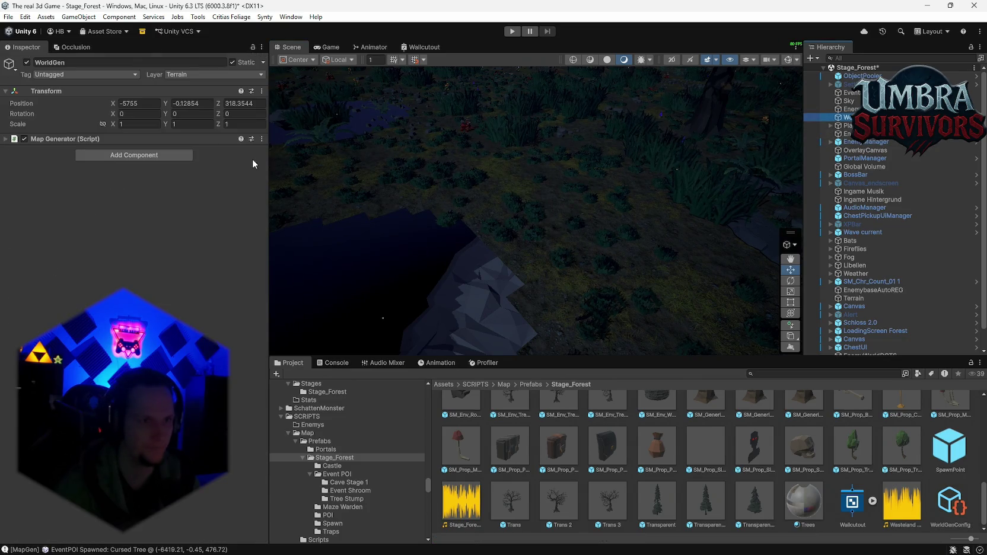
Step: Regenerate the world and turn the view to the pond where the Cursed Tree spawned
{"action": "left_click", "coordinate": [261, 139]}
{"action": "left_click", "coordinate": [362, 319]}
{"action": "mouse_move", "coordinate": [552, 245]}
{"action": "left_mouse_down"}
{"action": "mouse_move", "coordinate": [528, 235]}
{"action": "mouse_move", "coordinate": [370, 257]}
{"action": "mouse_move", "coordinate": [376, 203]}
{"action": "mouse_move", "coordinate": [392, 183]}
{"action": "mouse_move", "coordinate": [290, 184]}
{"action": "mouse_move", "coordinate": [456, 280]}
{"action": "mouse_move", "coordinate": [431, 318]}
{"action": "mouse_move", "coordinate": [821, 152]}
{"action": "mouse_move", "coordinate": [798, 272]}
{"action": "mouse_move", "coordinate": [823, 247]}
{"action": "mouse_move", "coordinate": [788, 237]}
{"action": "mouse_move", "coordinate": [801, 261]}
{"action": "mouse_move", "coordinate": [841, 288]}
{"action": "mouse_move", "coordinate": [846, 276]}
{"action": "mouse_move", "coordinate": [836, 261]}
{"action": "mouse_move", "coordinate": [830, 267]}
{"action": "left_mouse_up"}
Step: Navigate the Project window to Stage_Forest > Event POI > Cave Stage 1
{"action": "scroll", "coordinate": [666, 439], "scroll_direction": "up", "scroll_amount": 10}
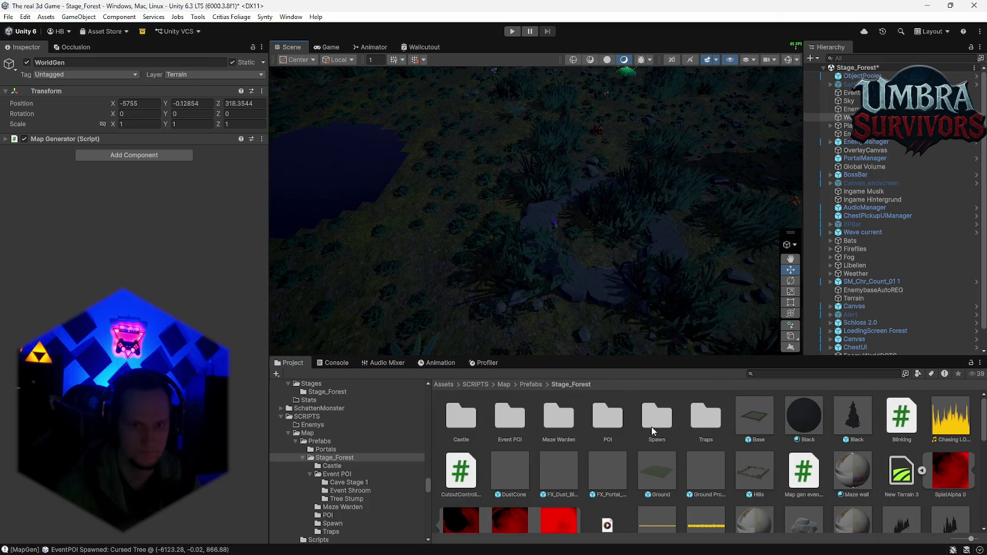
{"action": "double_click", "coordinate": [615, 424]}
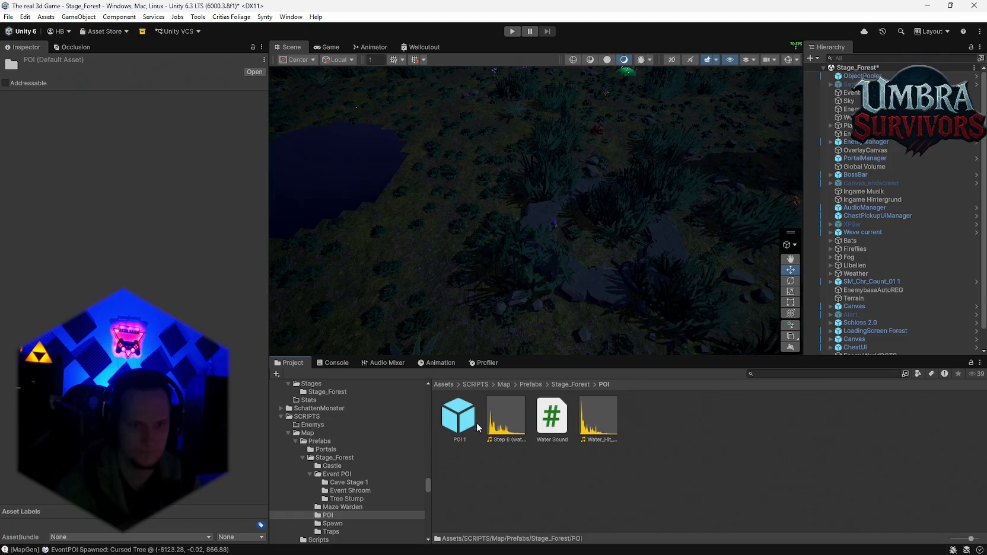
{"action": "left_click", "coordinate": [570, 385]}
{"action": "double_click", "coordinate": [518, 430]}
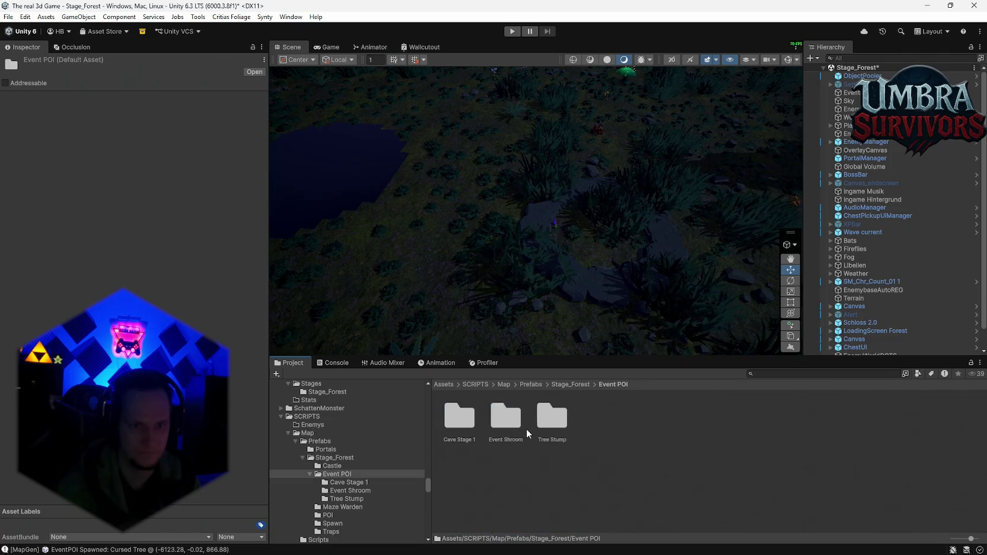
{"action": "double_click", "coordinate": [459, 418]}
Step: Inspect the Cave Root prefab from above, then return to the scene and select WorldGen
{"action": "double_click", "coordinate": [505, 418]}
{"action": "mouse_move", "coordinate": [557, 284]}
{"action": "left_mouse_down"}
{"action": "mouse_move", "coordinate": [572, 221]}
{"action": "mouse_move", "coordinate": [549, 273]}
{"action": "mouse_move", "coordinate": [561, 354]}
{"action": "mouse_move", "coordinate": [644, 106]}
{"action": "mouse_move", "coordinate": [580, 220]}
{"action": "mouse_move", "coordinate": [561, 330]}
{"action": "mouse_move", "coordinate": [578, 246]}
{"action": "mouse_move", "coordinate": [546, 281]}
{"action": "mouse_move", "coordinate": [573, 324]}
{"action": "mouse_move", "coordinate": [591, 231]}
{"action": "mouse_move", "coordinate": [613, 264]}
{"action": "mouse_move", "coordinate": [629, 225]}
{"action": "left_mouse_up"}
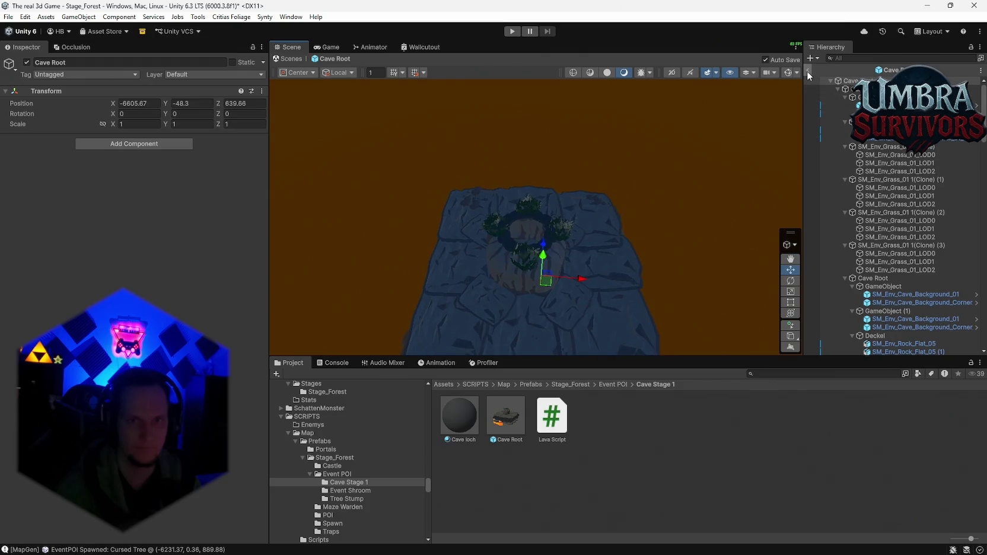
{"action": "left_click", "coordinate": [807, 71]}
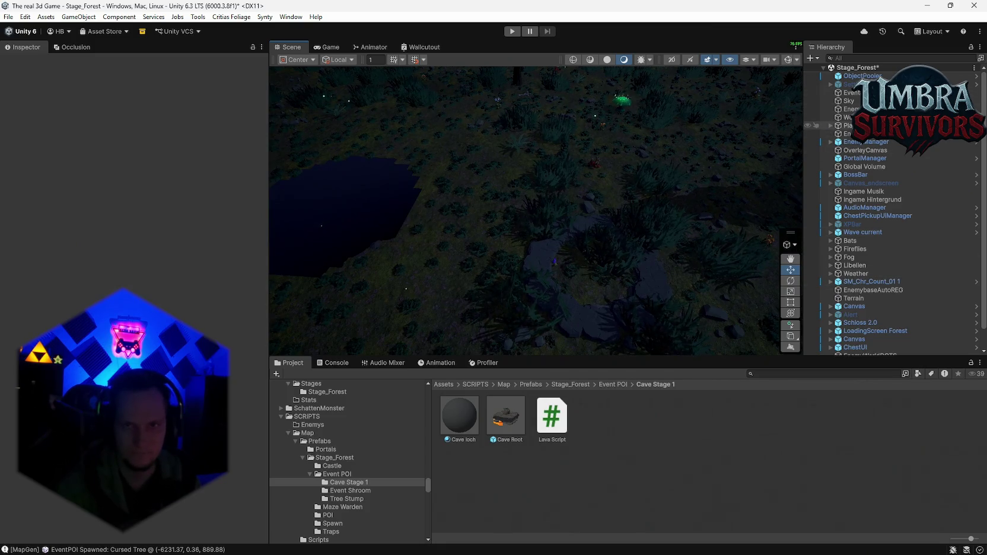
{"action": "left_click", "coordinate": [848, 117]}
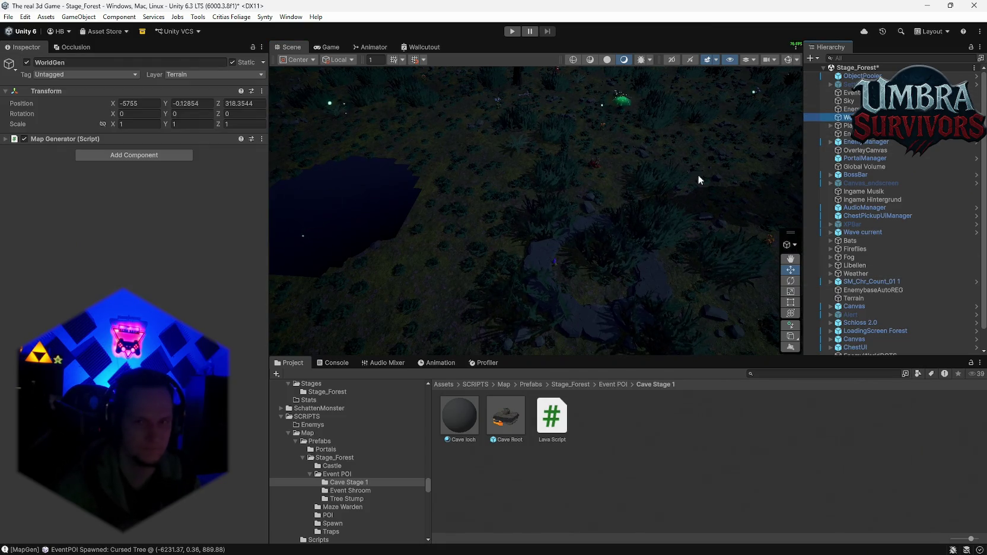
Step: Ping Map Generator's Config field and review the WorldGenConfig cave settings
{"action": "left_click", "coordinate": [17, 140]}
{"action": "left_click", "coordinate": [115, 175]}
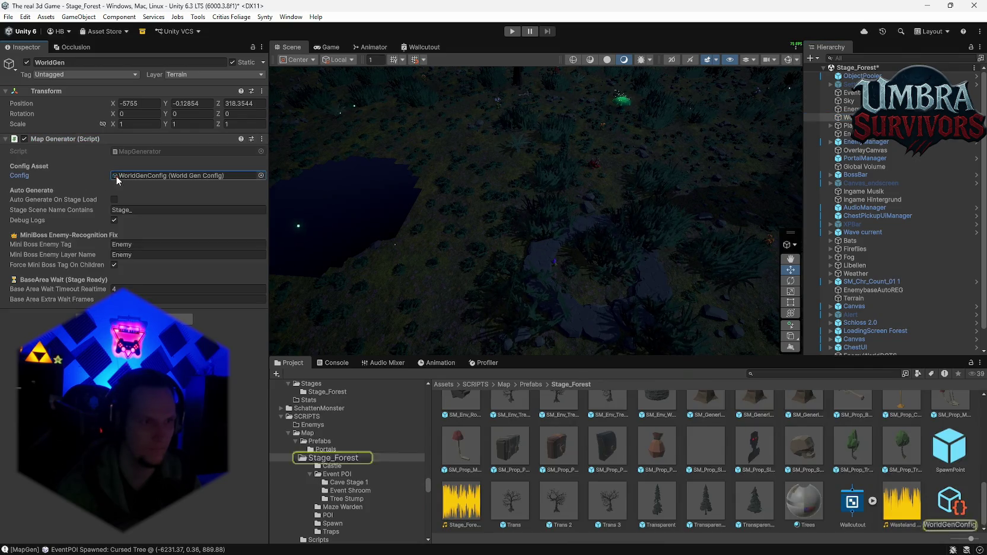
{"action": "left_click", "coordinate": [949, 503]}
{"action": "scroll", "coordinate": [149, 238], "scroll_direction": "down", "scroll_amount": 15}
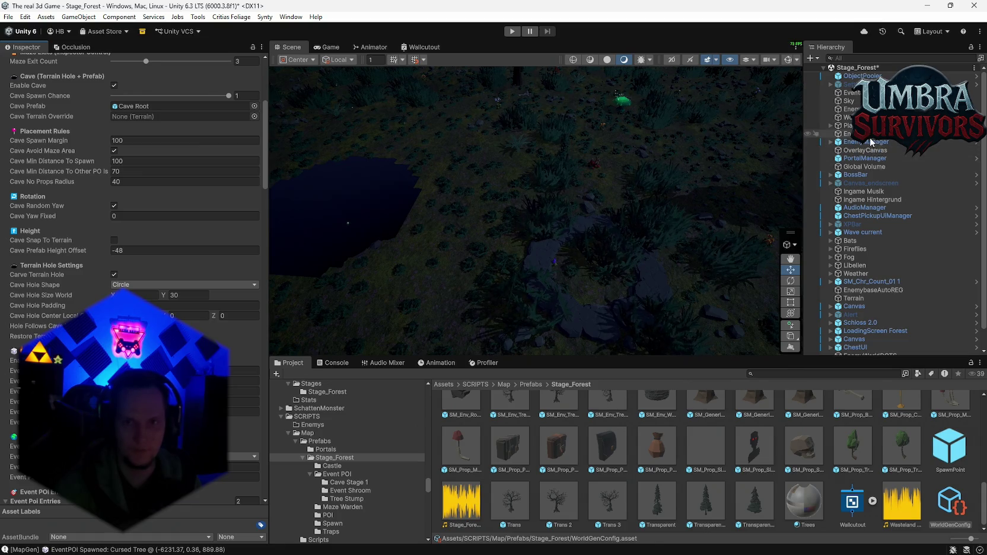
Step: Regenerate the world via Generate World, spawning a Shroom Ring POI, and orbit over the forest canopy
{"action": "left_click", "coordinate": [848, 117]}
{"action": "left_click", "coordinate": [262, 139]}
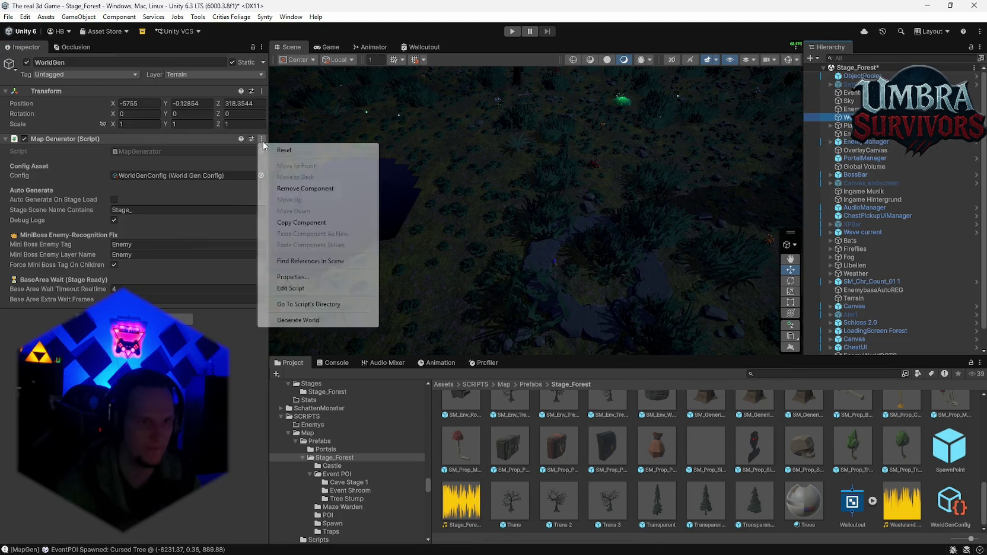
{"action": "left_click", "coordinate": [298, 320]}
{"action": "mouse_move", "coordinate": [614, 209]}
{"action": "left_mouse_down"}
{"action": "mouse_move", "coordinate": [351, 147]}
{"action": "mouse_move", "coordinate": [136, 150]}
{"action": "mouse_move", "coordinate": [41, 106]}
{"action": "mouse_move", "coordinate": [53, 85]}
{"action": "mouse_move", "coordinate": [42, 145]}
{"action": "mouse_move", "coordinate": [71, 222]}
{"action": "mouse_move", "coordinate": [168, 244]}
{"action": "mouse_move", "coordinate": [116, 254]}
{"action": "mouse_move", "coordinate": [139, 250]}
{"action": "mouse_move", "coordinate": [159, 283]}
{"action": "mouse_move", "coordinate": [99, 238]}
{"action": "left_mouse_up"}
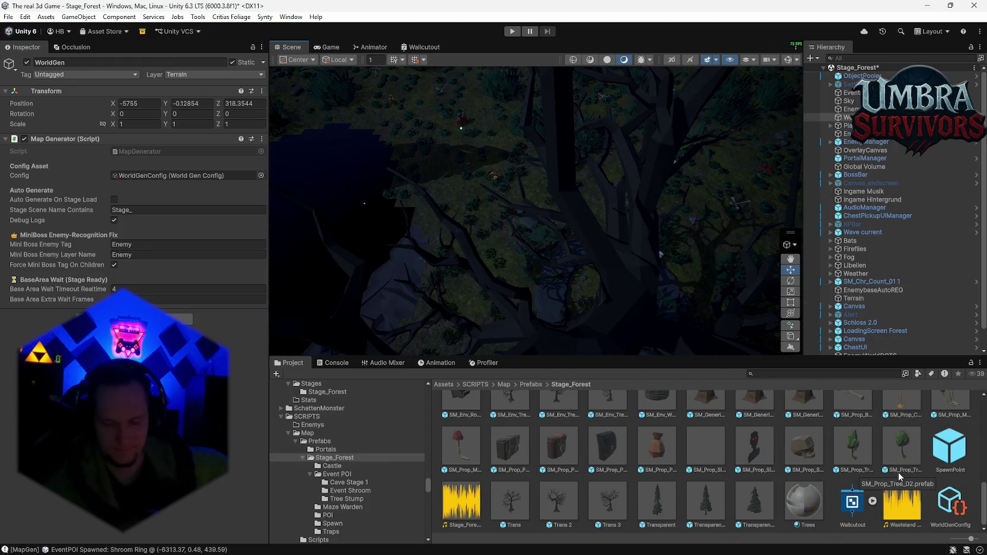
{"action": "mouse_move", "coordinate": [632, 266]}
{"action": "left_mouse_down"}
{"action": "mouse_move", "coordinate": [504, 289]}
{"action": "mouse_move", "coordinate": [481, 281]}
{"action": "mouse_move", "coordinate": [568, 289]}
{"action": "mouse_move", "coordinate": [593, 278]}
{"action": "left_mouse_up"}
{"action": "left_click", "coordinate": [936, 490]}
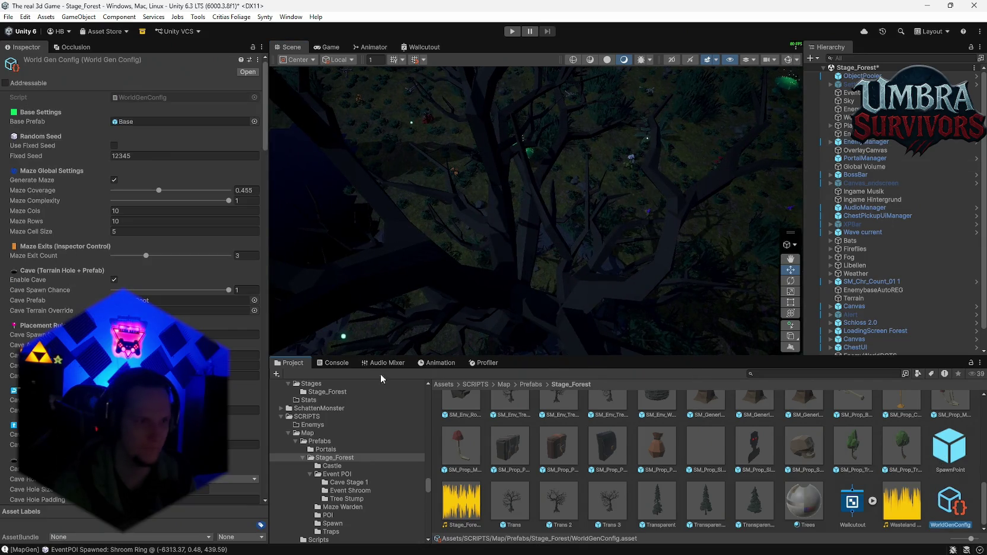
Step: Regenerate the world from WorldGen's Map Generator and orbit from the pond over the grey rocks
{"action": "scroll", "coordinate": [131, 279], "scroll_direction": "down", "scroll_amount": 4}
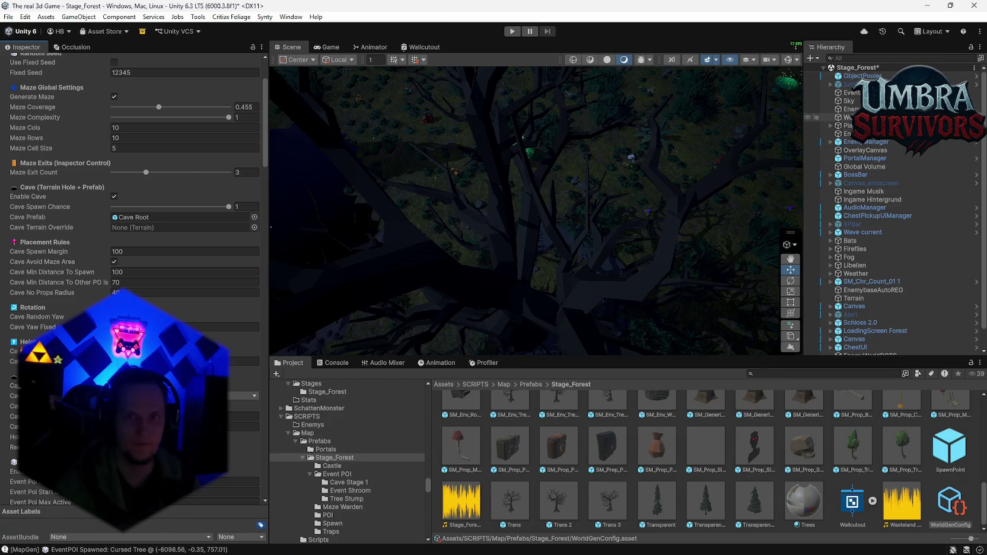
{"action": "left_click", "coordinate": [847, 117]}
{"action": "left_click", "coordinate": [261, 139]}
{"action": "left_click", "coordinate": [298, 319]}
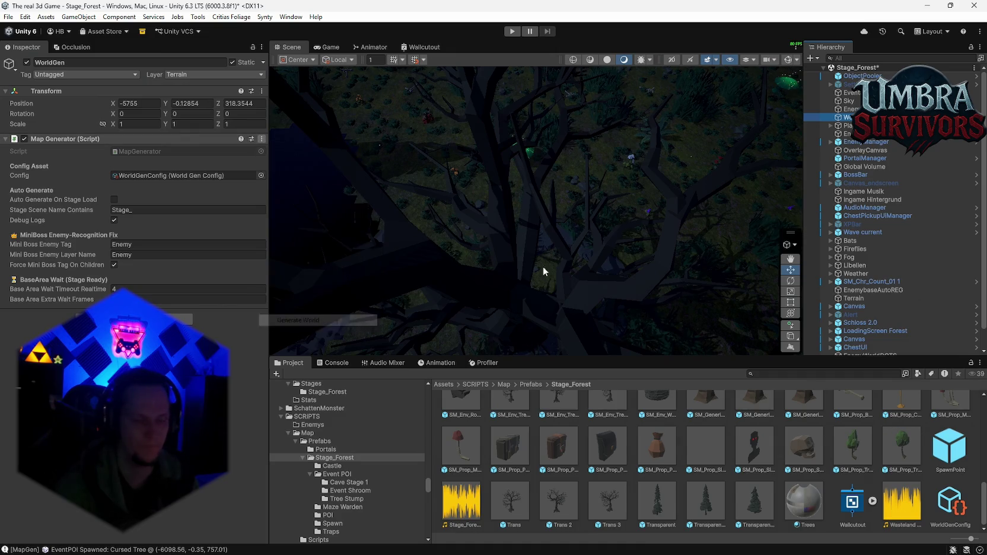
{"action": "mouse_move", "coordinate": [580, 243]}
{"action": "left_mouse_down"}
{"action": "mouse_move", "coordinate": [593, 249]}
{"action": "mouse_move", "coordinate": [548, 110]}
{"action": "mouse_move", "coordinate": [67, 110]}
{"action": "mouse_move", "coordinate": [73, 88]}
{"action": "mouse_move", "coordinate": [73, 141]}
{"action": "mouse_move", "coordinate": [28, 259]}
{"action": "mouse_move", "coordinate": [337, 280]}
{"action": "mouse_move", "coordinate": [408, 296]}
{"action": "mouse_move", "coordinate": [315, 293]}
{"action": "mouse_move", "coordinate": [323, 267]}
{"action": "mouse_move", "coordinate": [307, 216]}
{"action": "mouse_move", "coordinate": [288, 220]}
{"action": "mouse_move", "coordinate": [300, 224]}
{"action": "left_mouse_up"}
{"action": "mouse_move", "coordinate": [414, 153]}
{"action": "left_mouse_down"}
{"action": "mouse_move", "coordinate": [409, 198]}
{"action": "mouse_move", "coordinate": [277, 216]}
{"action": "mouse_move", "coordinate": [567, 160]}
{"action": "mouse_move", "coordinate": [473, 194]}
{"action": "mouse_move", "coordinate": [445, 274]}
{"action": "mouse_move", "coordinate": [432, 277]}
{"action": "mouse_move", "coordinate": [131, 212]}
{"action": "mouse_move", "coordinate": [621, 134]}
{"action": "mouse_move", "coordinate": [480, 194]}
{"action": "mouse_move", "coordinate": [379, 287]}
{"action": "mouse_move", "coordinate": [243, 193]}
{"action": "mouse_move", "coordinate": [502, 196]}
{"action": "left_mouse_up"}
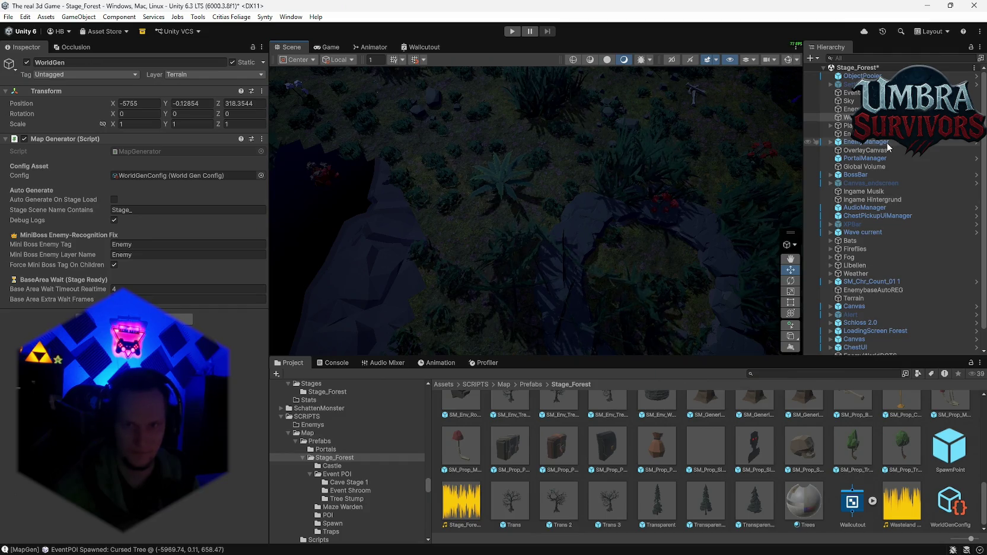
Step: Check WorldGenConfig, regenerate again, and fly over the rocky slope toward the grass and bushes
{"action": "left_click", "coordinate": [950, 504]}
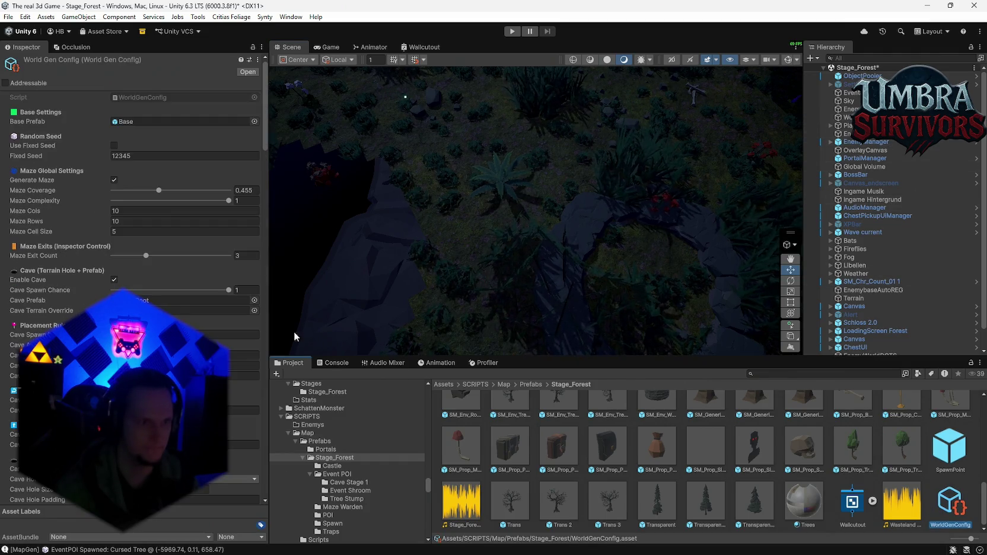
{"action": "scroll", "coordinate": [130, 279], "scroll_direction": "down", "scroll_amount": 2}
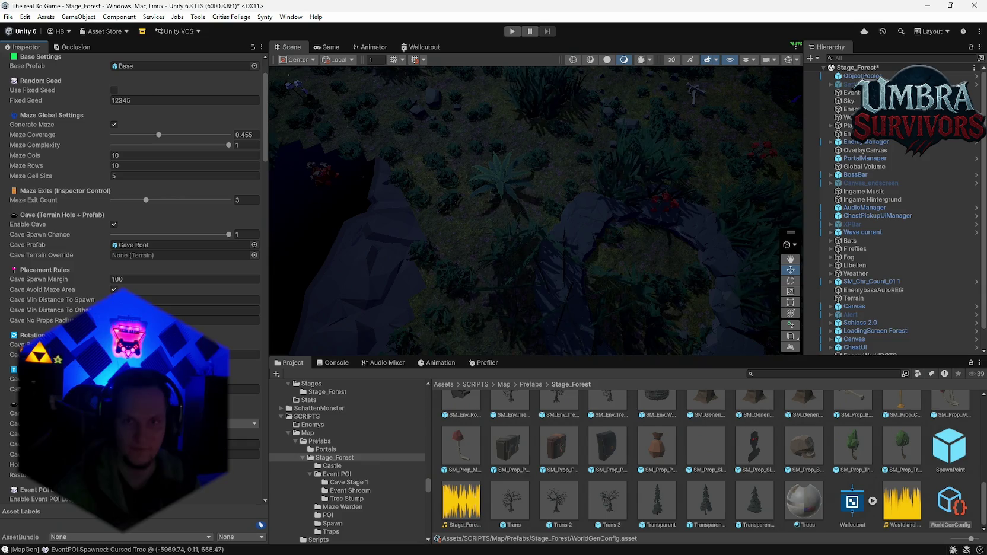
{"action": "left_click", "coordinate": [848, 117]}
{"action": "left_click", "coordinate": [262, 139]}
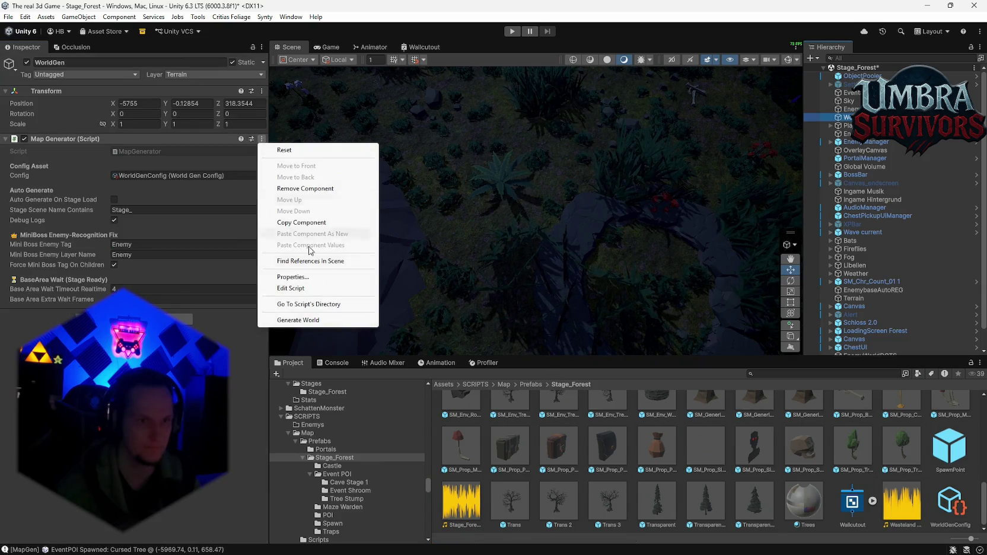
{"action": "left_click", "coordinate": [295, 320]}
{"action": "mouse_move", "coordinate": [557, 248]}
{"action": "left_mouse_down"}
{"action": "mouse_move", "coordinate": [555, 219]}
{"action": "mouse_move", "coordinate": [249, 116]}
{"action": "mouse_move", "coordinate": [108, 170]}
{"action": "left_mouse_up"}
{"action": "key", "text": "f"}
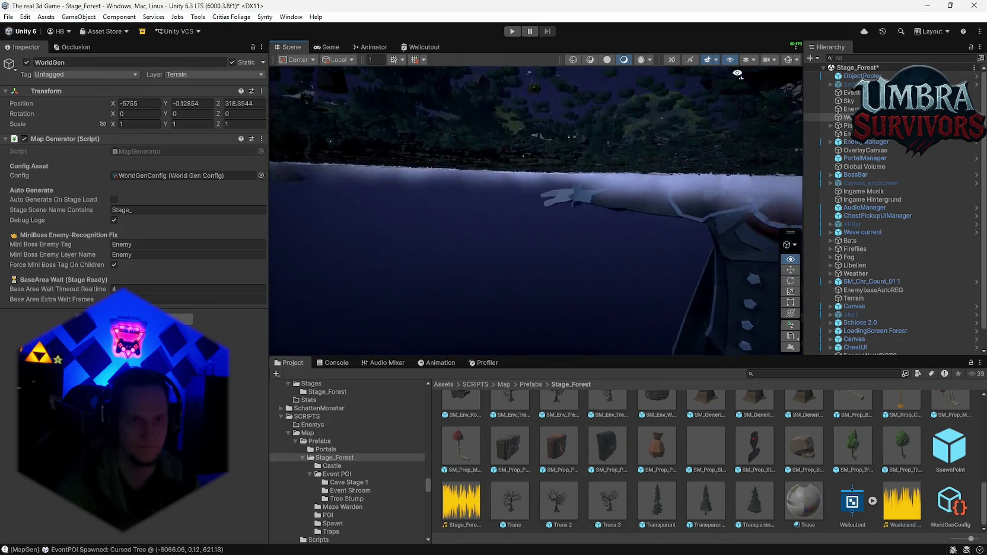
{"action": "mouse_move", "coordinate": [492, 89]}
{"action": "left_mouse_down"}
{"action": "mouse_move", "coordinate": [478, 121]}
{"action": "mouse_move", "coordinate": [451, 82]}
{"action": "left_mouse_up"}
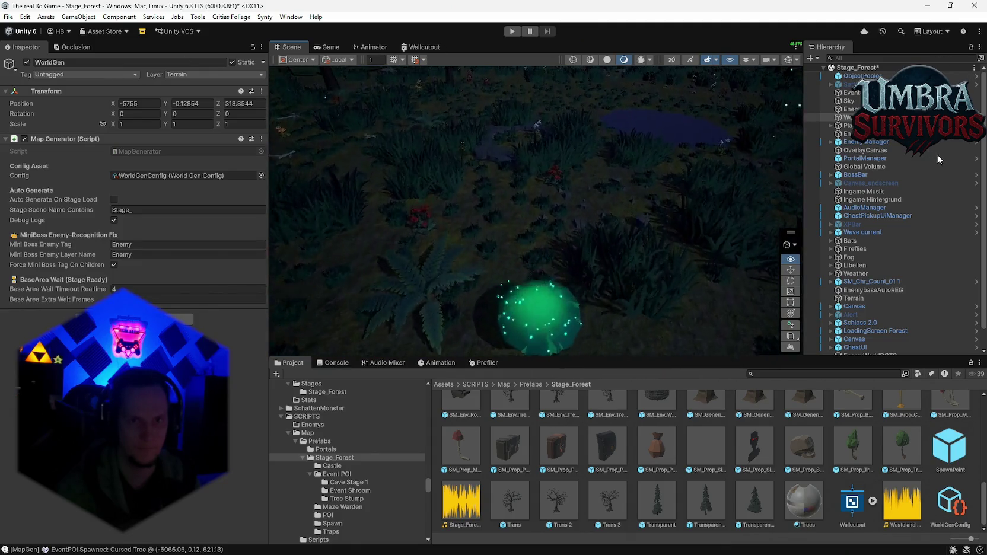
{"action": "mouse_move", "coordinate": [277, 237]}
{"action": "left_mouse_down"}
{"action": "mouse_move", "coordinate": [407, 268]}
{"action": "mouse_move", "coordinate": [414, 293]}
{"action": "mouse_move", "coordinate": [412, 270]}
{"action": "mouse_move", "coordinate": [411, 281]}
{"action": "mouse_move", "coordinate": [421, 270]}
{"action": "left_mouse_up"}
{"action": "mouse_move", "coordinate": [598, 142]}
{"action": "left_mouse_down"}
{"action": "mouse_move", "coordinate": [590, 128]}
{"action": "mouse_move", "coordinate": [551, 139]}
{"action": "mouse_move", "coordinate": [465, 204]}
{"action": "mouse_move", "coordinate": [346, 242]}
{"action": "mouse_move", "coordinate": [357, 275]}
{"action": "mouse_move", "coordinate": [285, 223]}
{"action": "mouse_move", "coordinate": [332, 208]}
{"action": "left_mouse_up"}
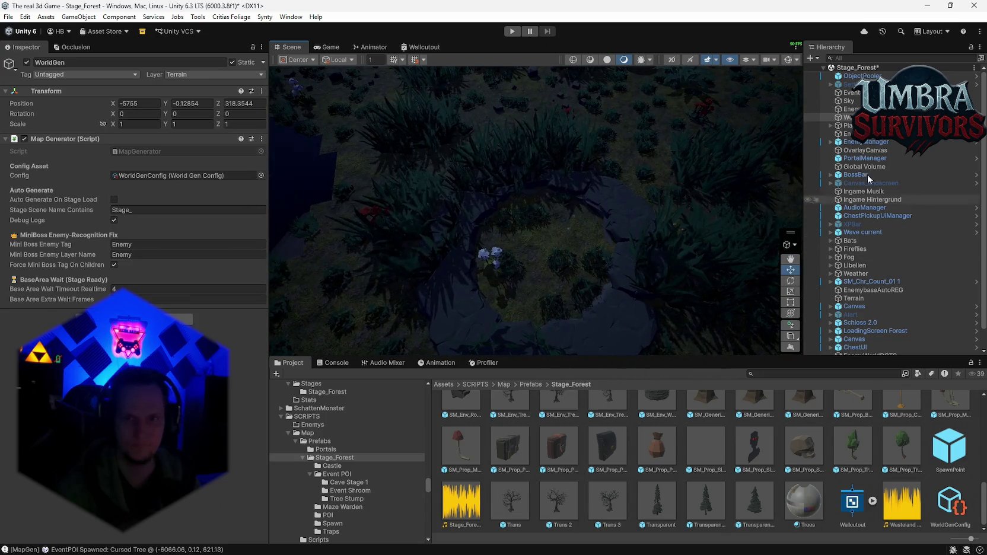
Step: Expand PlayGround to inspect its children and review the WorldGenConfig cave and placement settings
{"action": "left_click", "coordinate": [845, 125]}
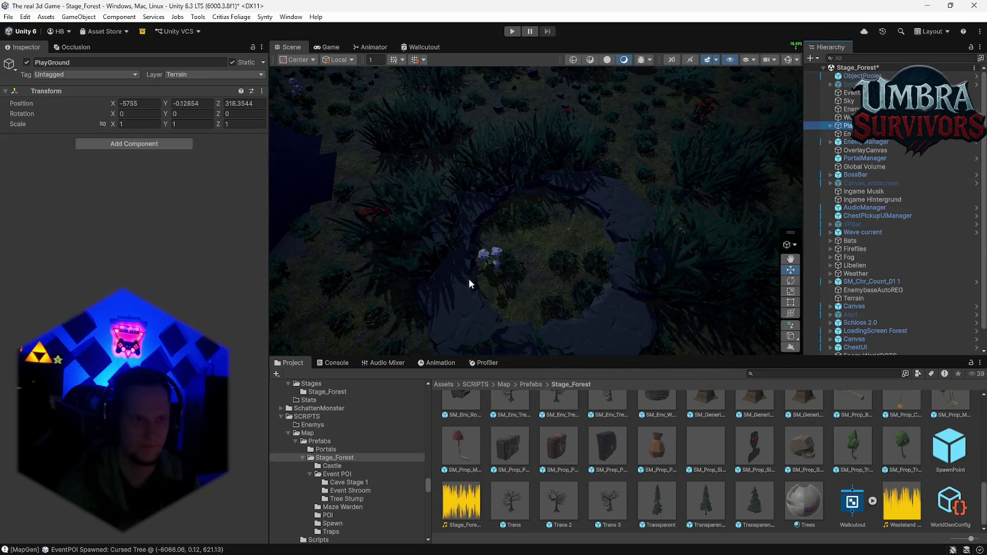
{"action": "left_click", "coordinate": [830, 125]}
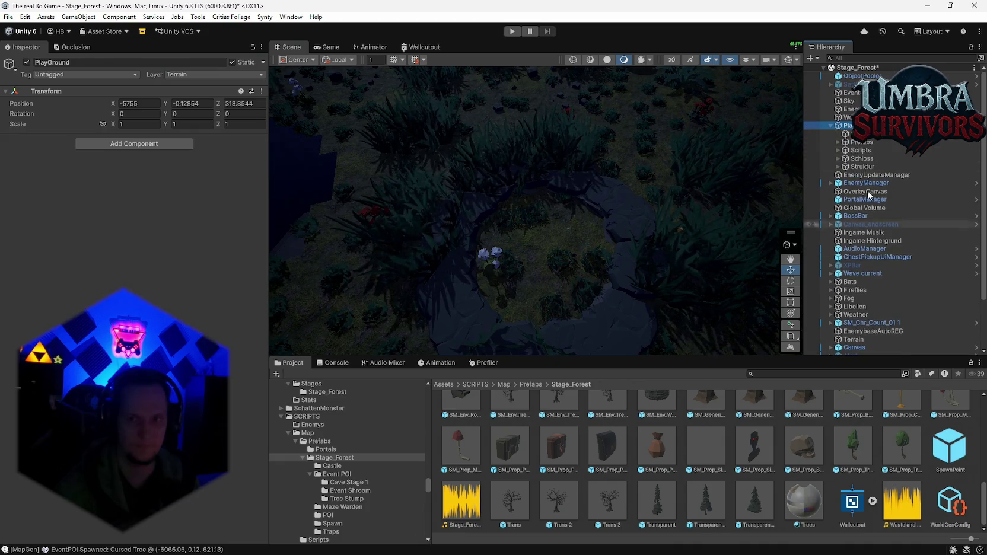
{"action": "left_click", "coordinate": [948, 507]}
{"action": "scroll", "coordinate": [230, 457], "scroll_direction": "down", "scroll_amount": 2}
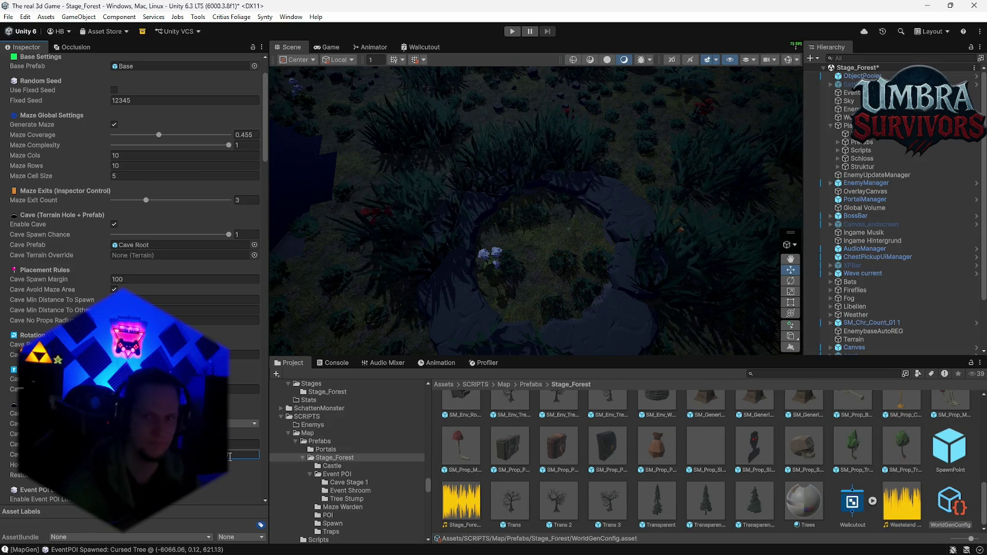
{"action": "left_click", "coordinate": [846, 117]}
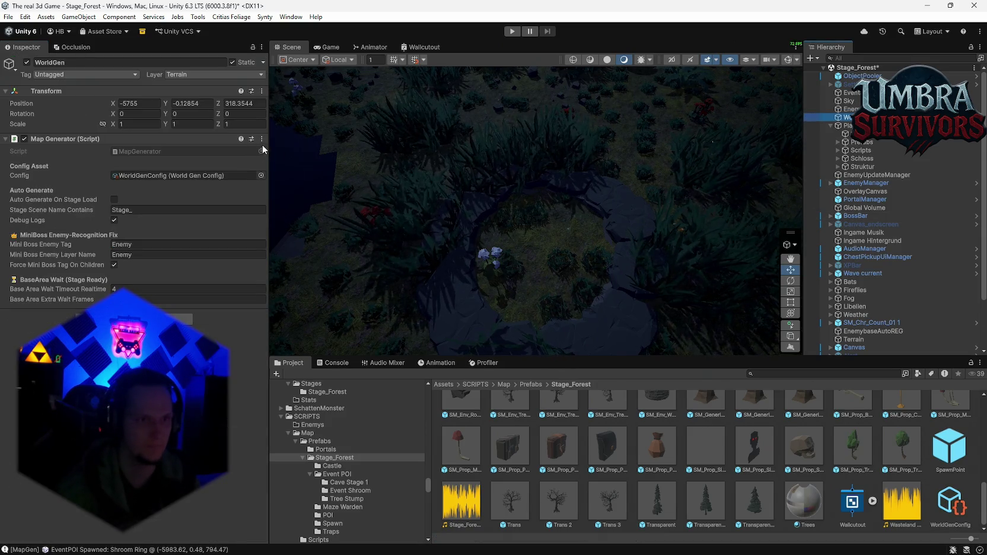
Step: Regenerate the forest world with Generate World and swing the view across the new stage
{"action": "left_click", "coordinate": [261, 140]}
{"action": "left_click", "coordinate": [288, 321]}
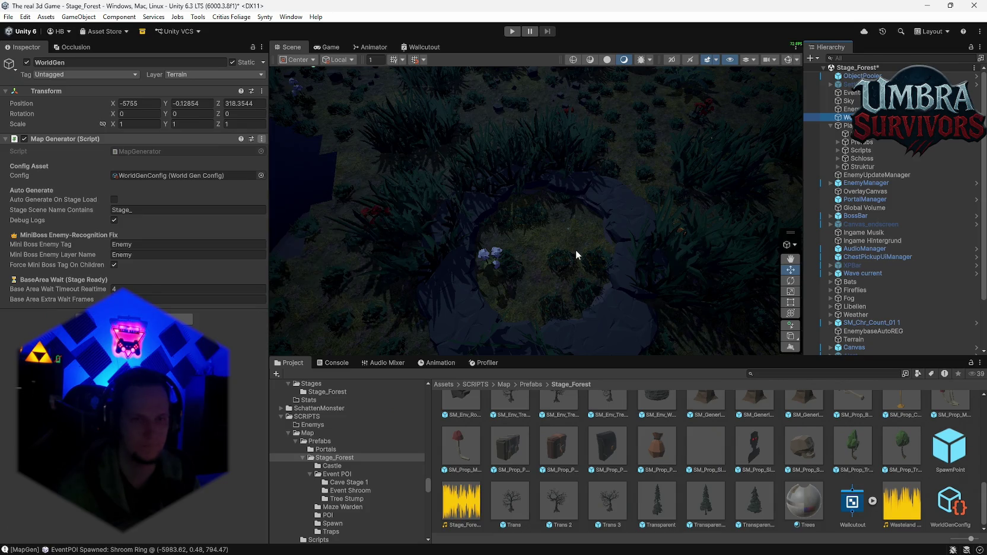
{"action": "mouse_move", "coordinate": [556, 249]}
{"action": "left_mouse_down"}
{"action": "mouse_move", "coordinate": [415, 195]}
{"action": "mouse_move", "coordinate": [79, 97]}
{"action": "mouse_move", "coordinate": [239, 110]}
{"action": "mouse_move", "coordinate": [224, 157]}
{"action": "mouse_move", "coordinate": [301, 231]}
{"action": "mouse_move", "coordinate": [451, 214]}
{"action": "mouse_move", "coordinate": [808, 285]}
{"action": "mouse_move", "coordinate": [809, 295]}
{"action": "mouse_move", "coordinate": [799, 271]}
{"action": "mouse_move", "coordinate": [789, 284]}
{"action": "mouse_move", "coordinate": [769, 283]}
{"action": "mouse_move", "coordinate": [711, 250]}
{"action": "left_mouse_up"}
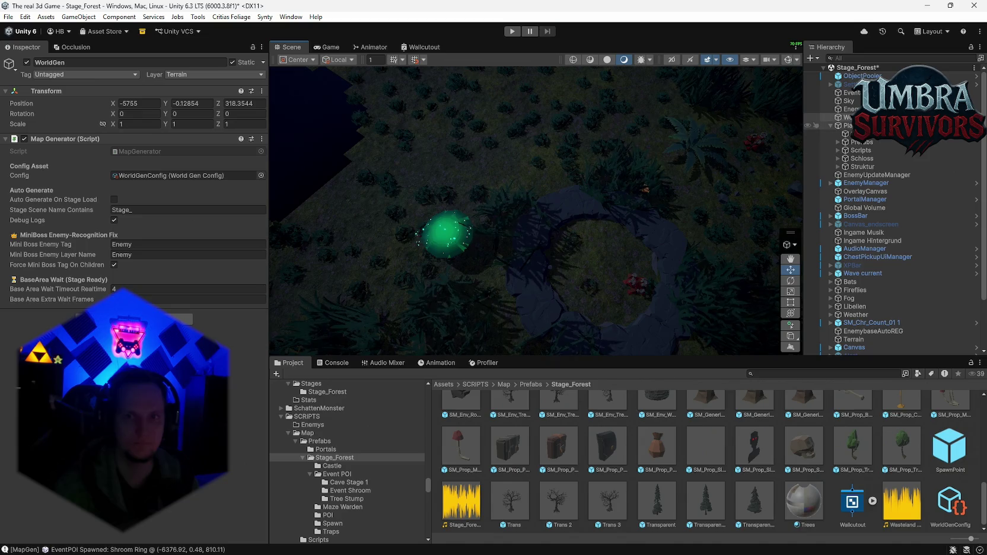
Step: Select PlayGround, then review the WorldGenConfig values and focus one config field
{"action": "left_click", "coordinate": [847, 125]}
{"action": "left_click", "coordinate": [949, 504]}
{"action": "scroll", "coordinate": [228, 397], "scroll_direction": "down", "scroll_amount": 3}
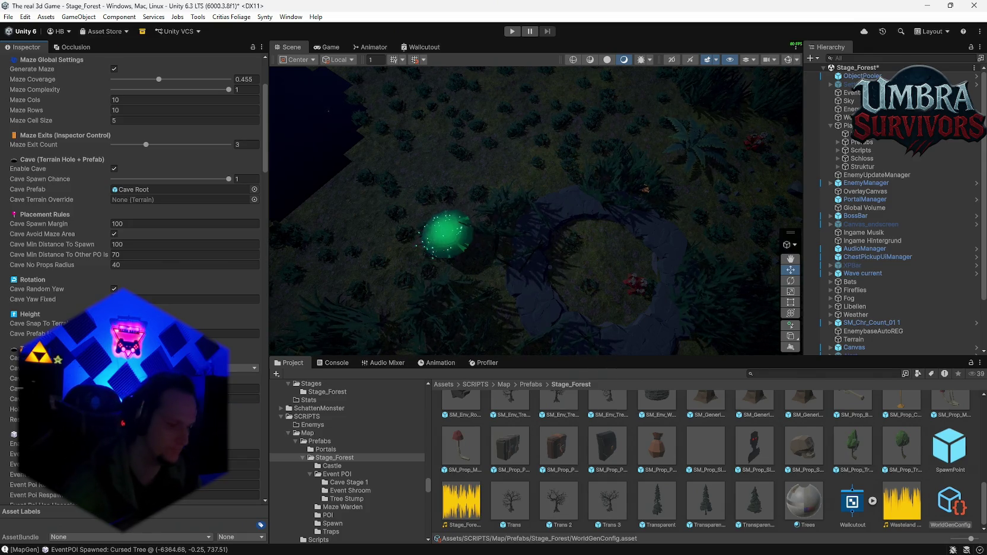
{"action": "left_click", "coordinate": [231, 401]}
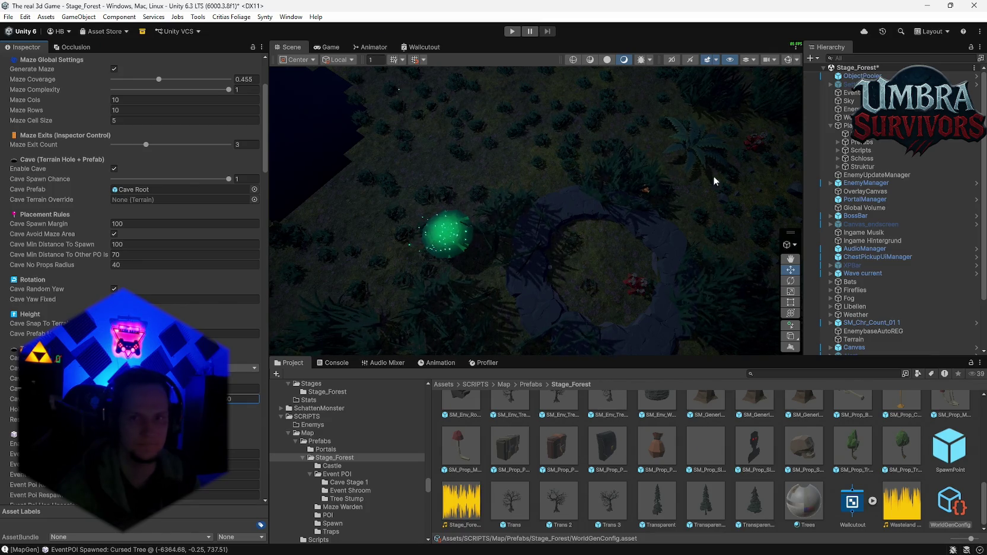
Step: Regenerate the world again, producing a Cursed Tree event POI, and orbit down to a low angle
{"action": "left_click", "coordinate": [848, 117]}
{"action": "left_click", "coordinate": [262, 138]}
{"action": "left_click", "coordinate": [319, 319]}
{"action": "mouse_move", "coordinate": [581, 239]}
{"action": "left_mouse_down"}
{"action": "mouse_move", "coordinate": [231, 118]}
{"action": "mouse_move", "coordinate": [135, 152]}
{"action": "mouse_move", "coordinate": [34, 138]}
{"action": "mouse_move", "coordinate": [760, 32]}
{"action": "mouse_move", "coordinate": [742, 50]}
{"action": "mouse_move", "coordinate": [789, 40]}
{"action": "left_mouse_up"}
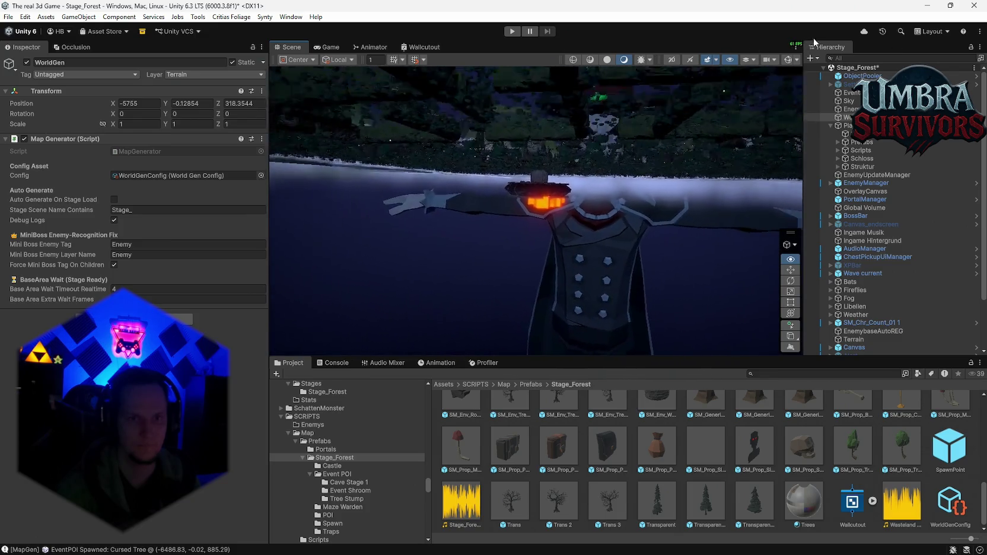
{"action": "key", "text": "shift+space"}
{"action": "mouse_move", "coordinate": [746, 104]}
{"action": "left_mouse_down"}
{"action": "mouse_move", "coordinate": [682, 154]}
{"action": "mouse_move", "coordinate": [696, 128]}
{"action": "mouse_move", "coordinate": [704, 214]}
{"action": "mouse_move", "coordinate": [696, 264]}
{"action": "mouse_move", "coordinate": [625, 322]}
{"action": "mouse_move", "coordinate": [628, 306]}
{"action": "left_mouse_up"}
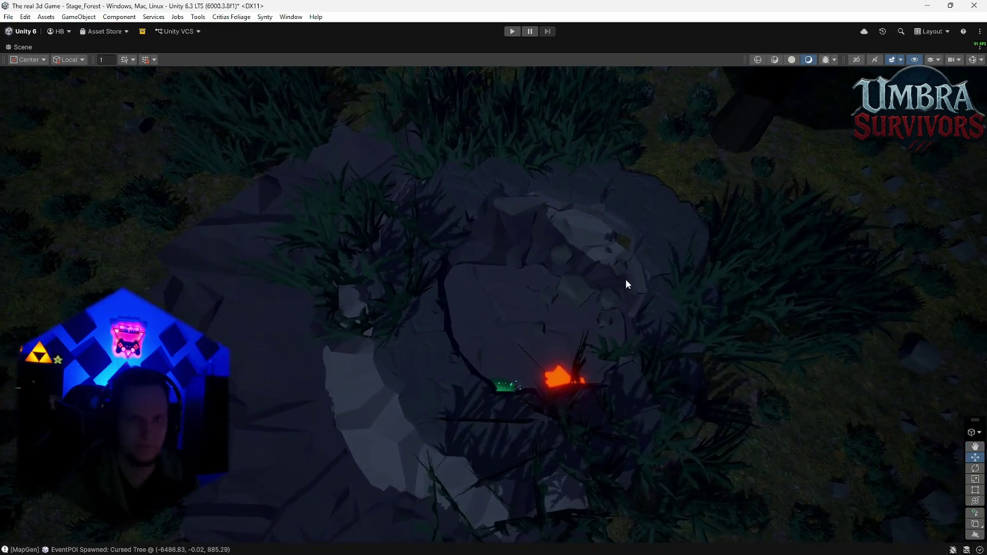
{"action": "double_click", "coordinate": [27, 48]}
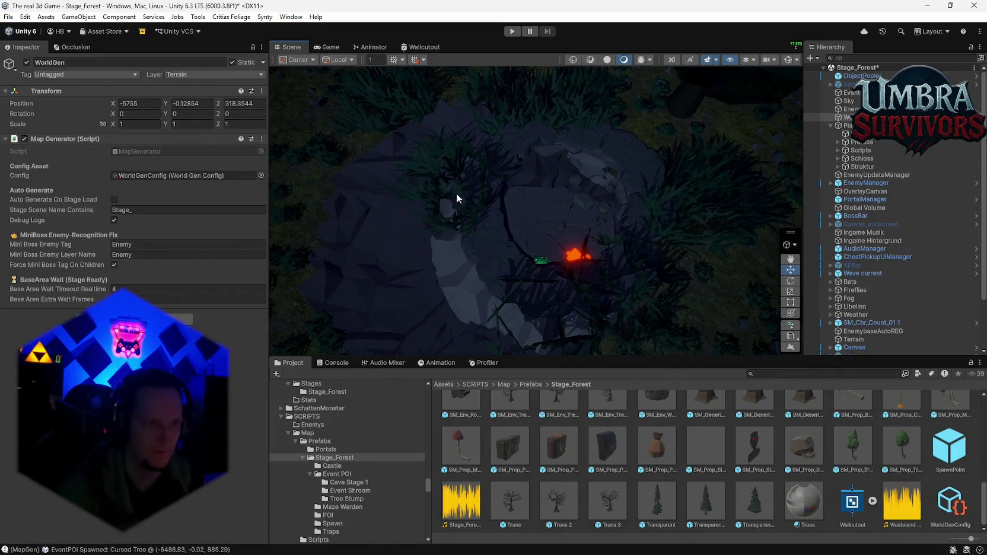
{"action": "left_click", "coordinate": [872, 109]}
{"action": "left_click", "coordinate": [872, 117]}
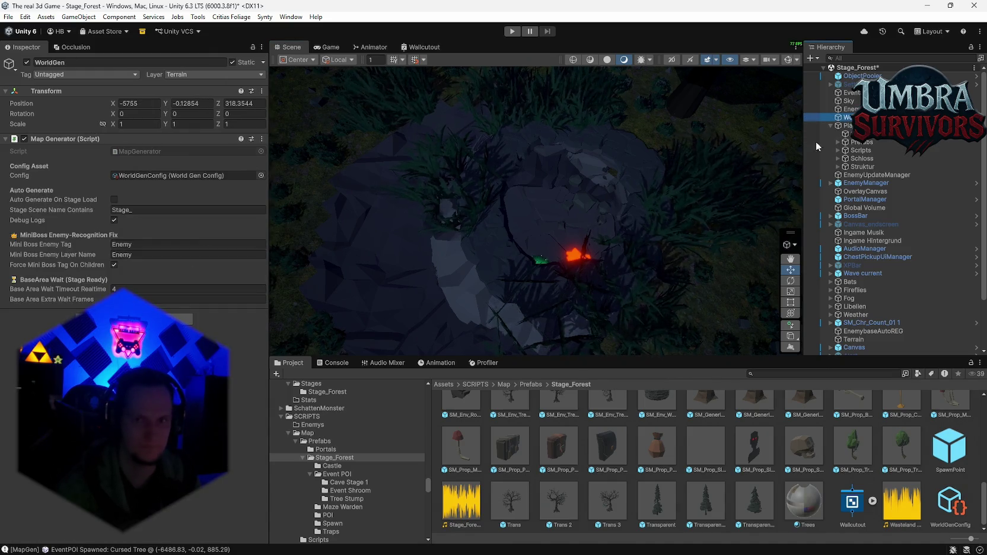
{"action": "left_click", "coordinate": [844, 109]}
{"action": "left_click", "coordinate": [845, 118]}
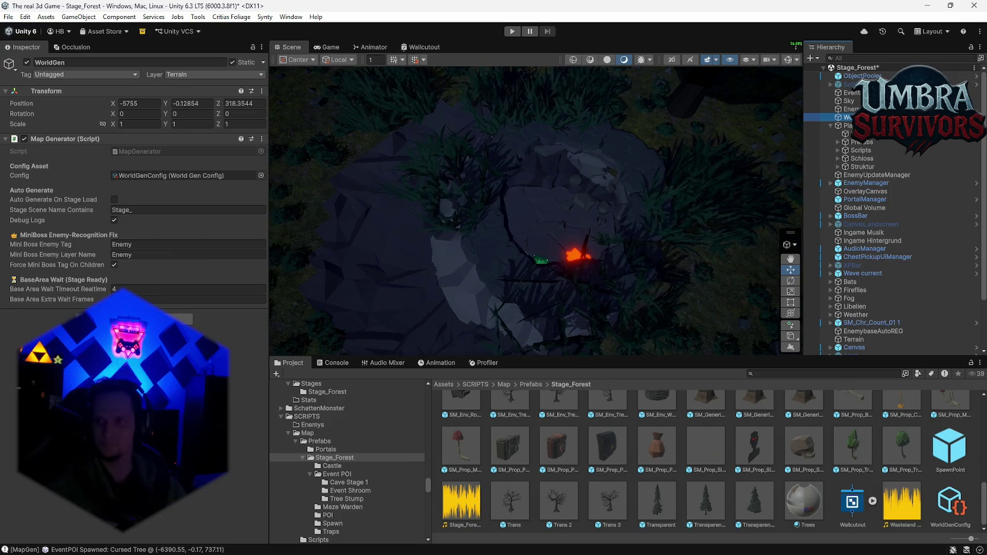
{"action": "key", "text": "alt+Tab"}
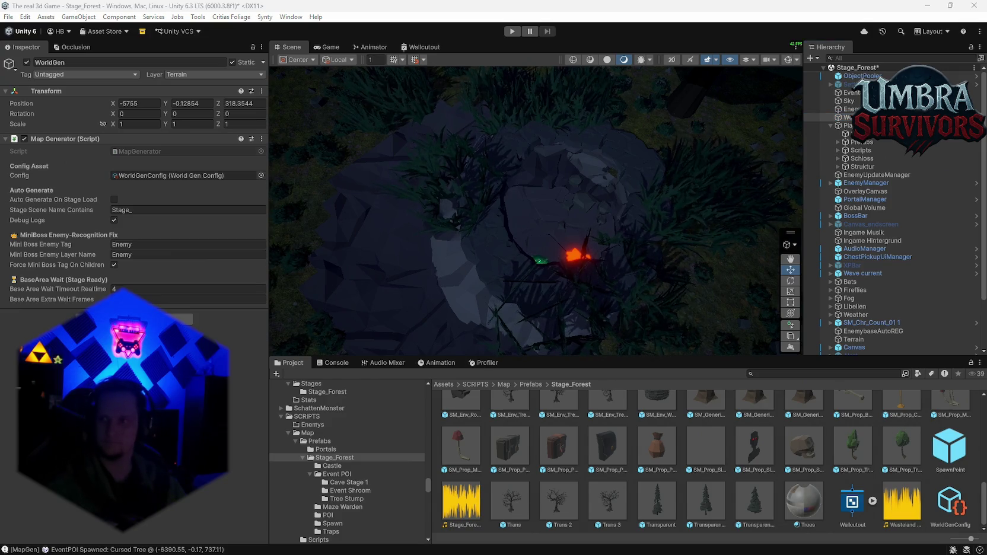